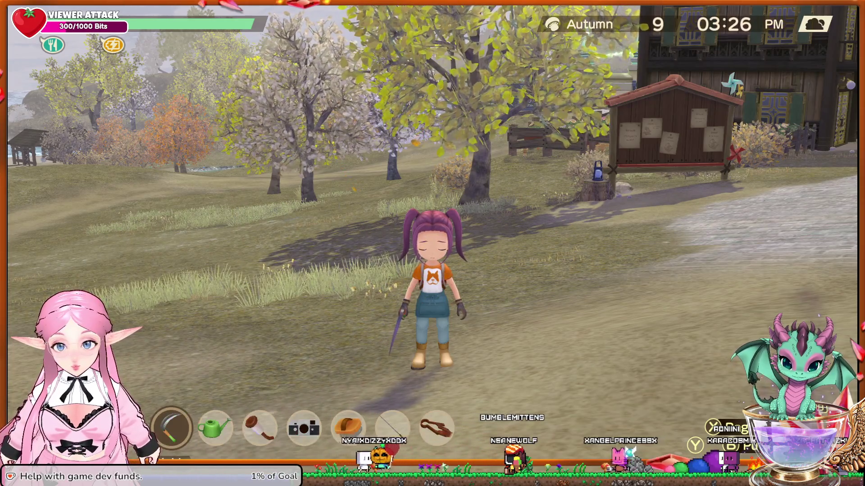
Run the farmer up the cobblestone road toward the village houses where Rock is chatting.
key("w")
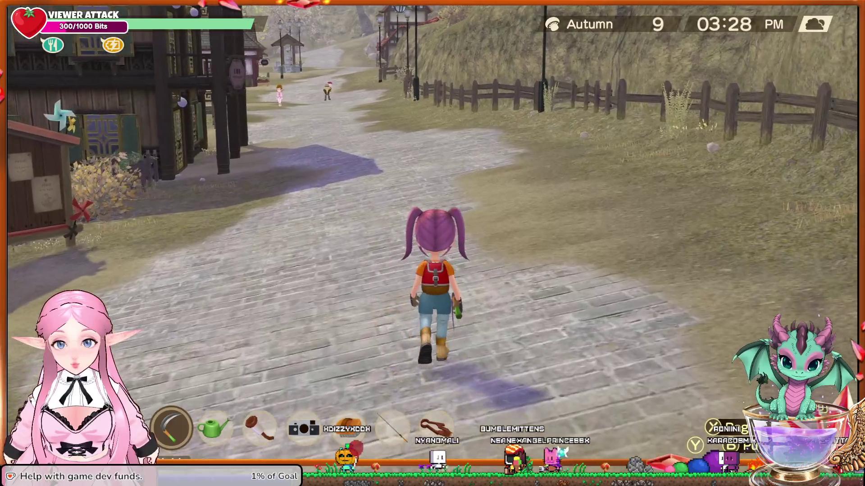
key("w")
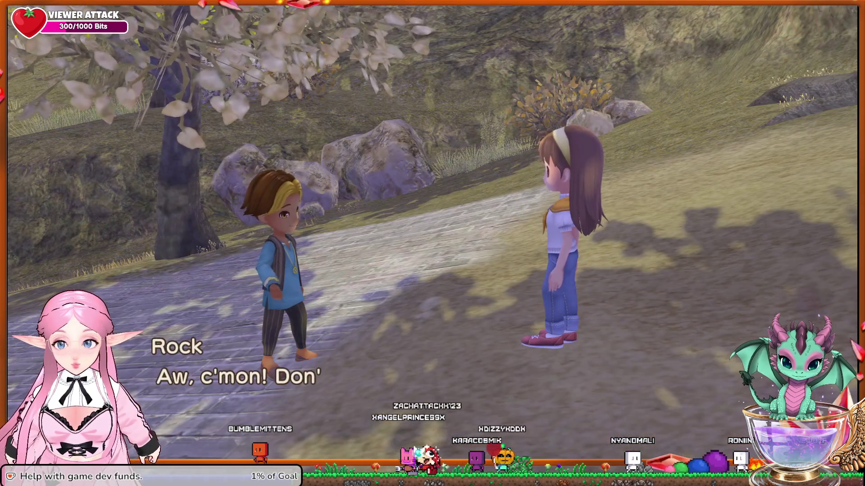
Advance through Rock's dialogue lines and highlight the free-time reply once choices appear.
key("Return")
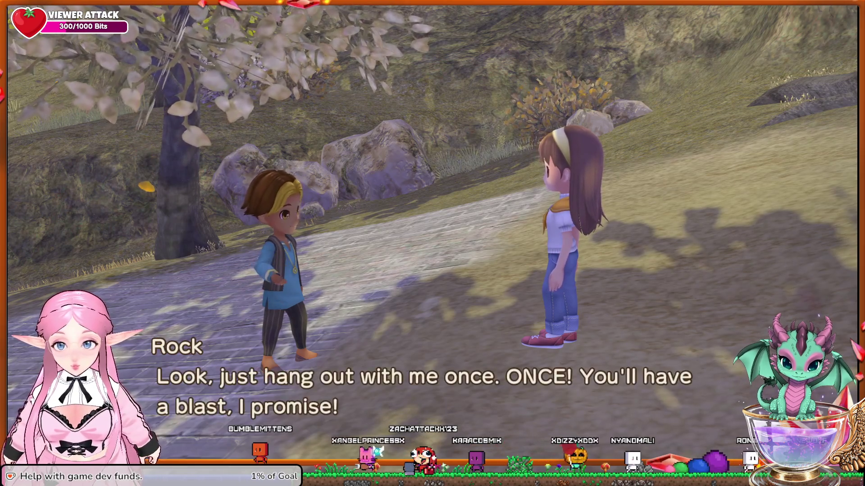
key("Return")
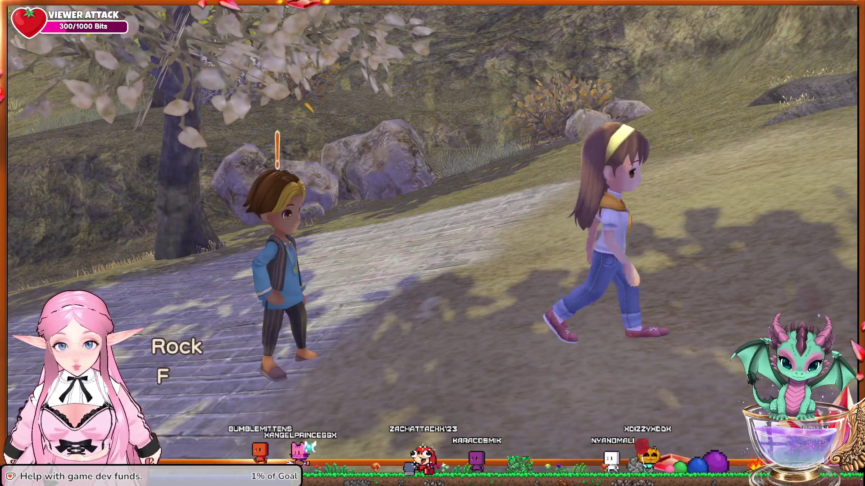
key("Return")
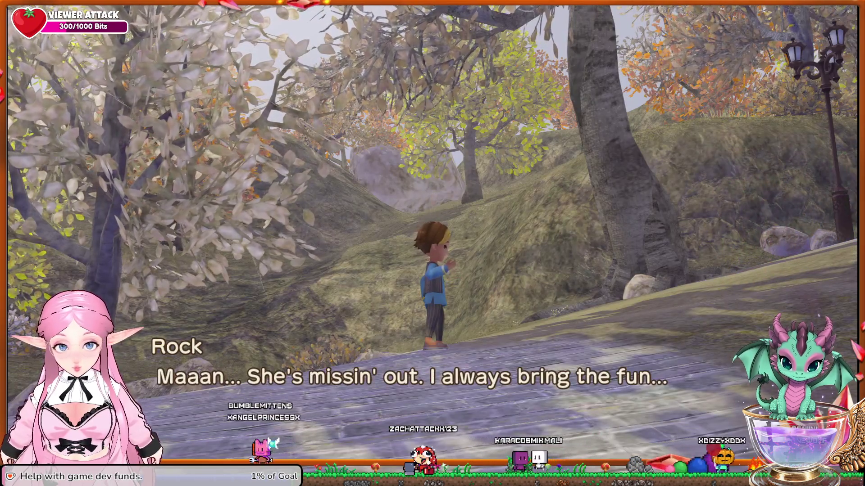
key("Return")
key("Return")
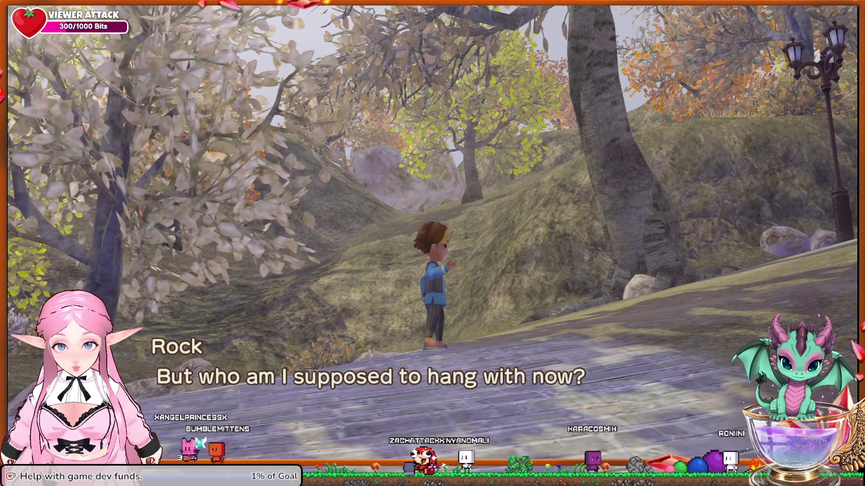
key("Return")
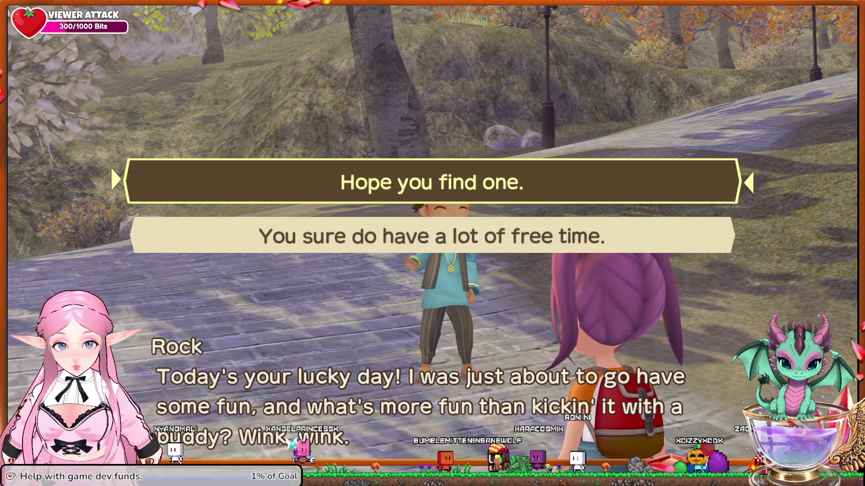
key("Down")
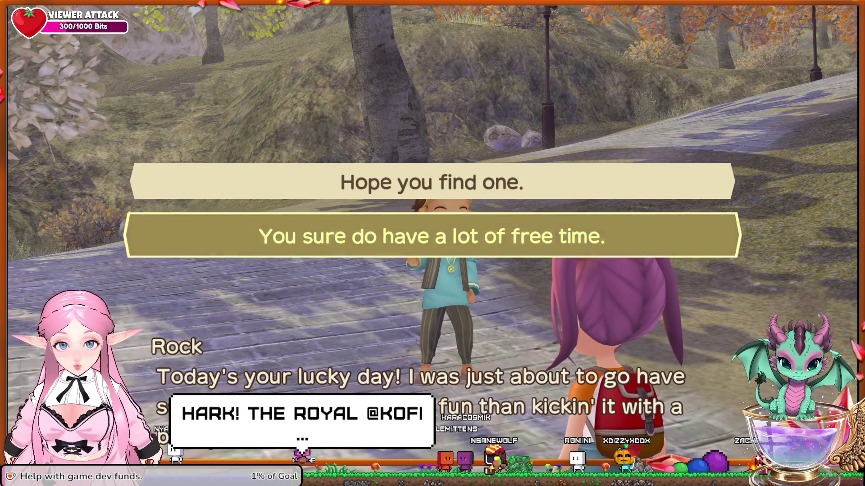
Answer Rock with 'You sure do have a lot of free time.'.
key("Return")
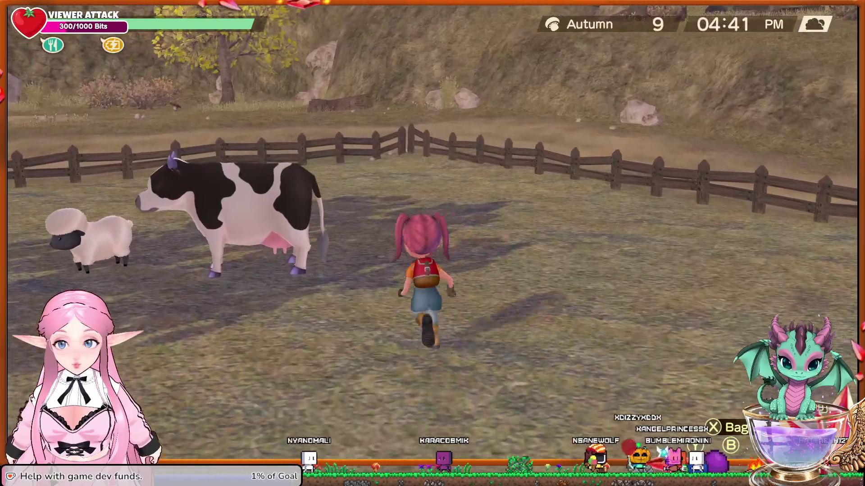
Write current progress into journal slot 6 from the System Menu.
key("Escape")
key("Up")
key("Down")
key("Down")
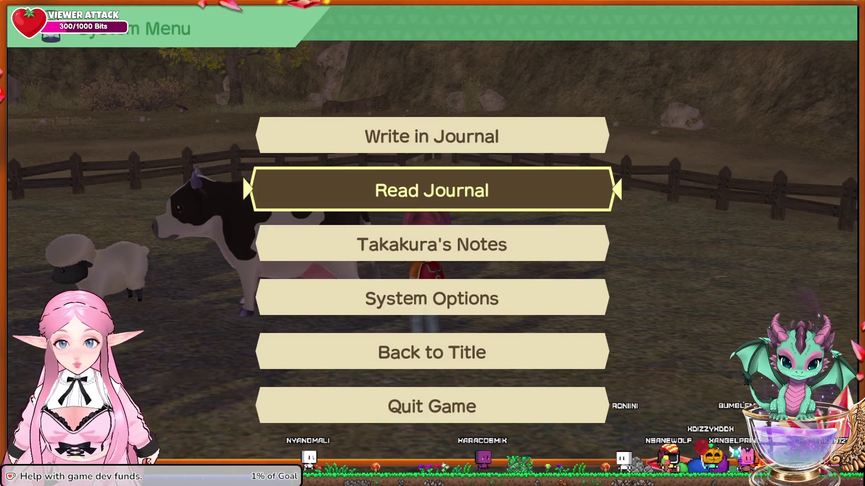
key("Up")
key("Return")
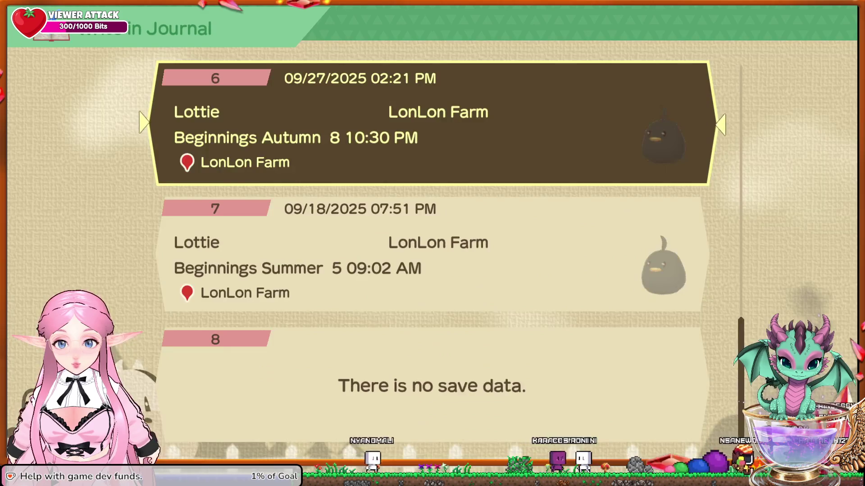
key("Return")
key("Return")
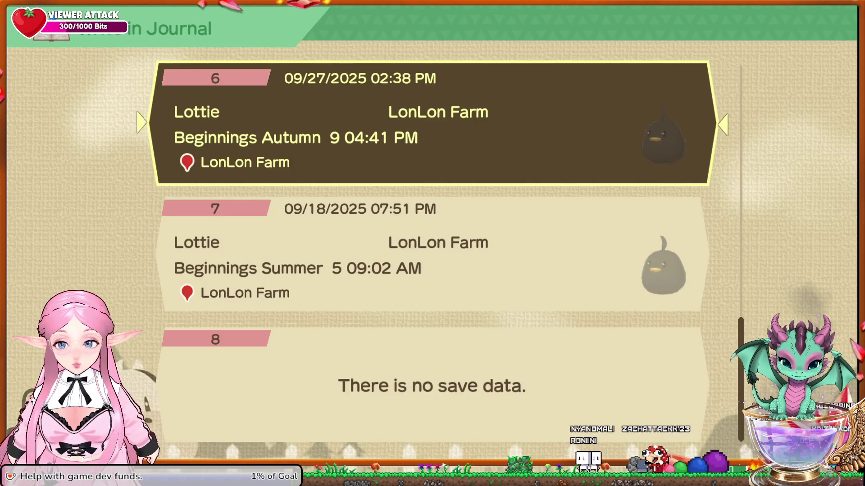
Back out of the save list and quit the game, confirming Yes.
key("Escape")
key("Down")
key("Up")
key("Up")
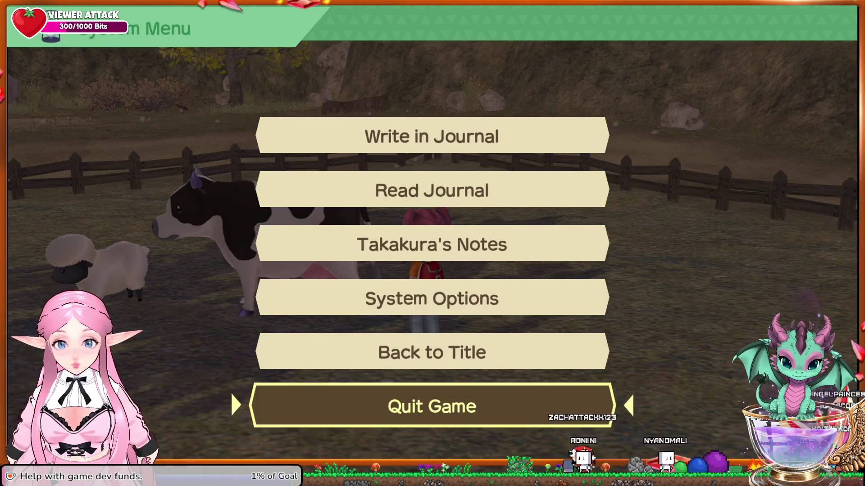
key("Return")
key("Left")
key("Return")
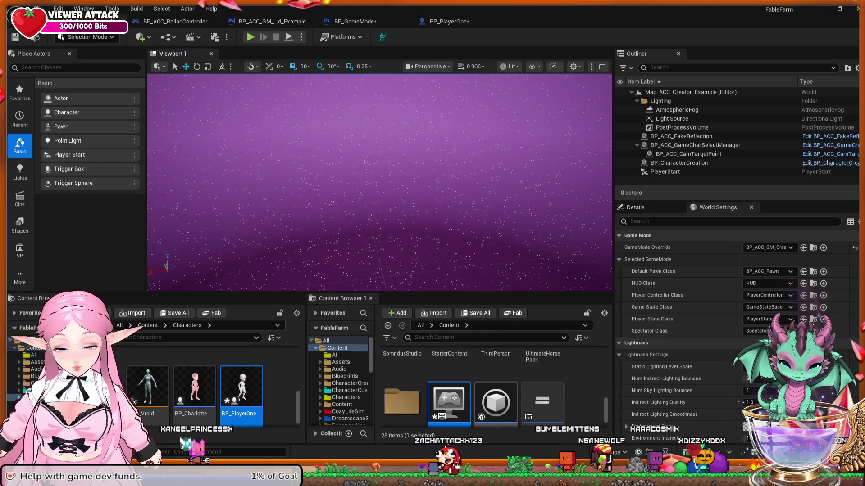
Switch to the BP_PlayerOne Blueprint's EventGraph tab.
left_click(448, 21)
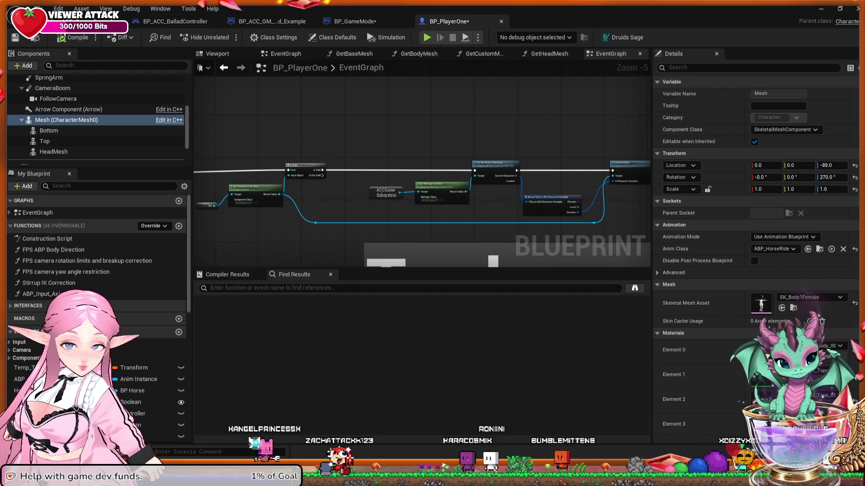
Select the Is Valid node and start simulating BP_PlayerOne with Alt+S.
left_click(306, 169)
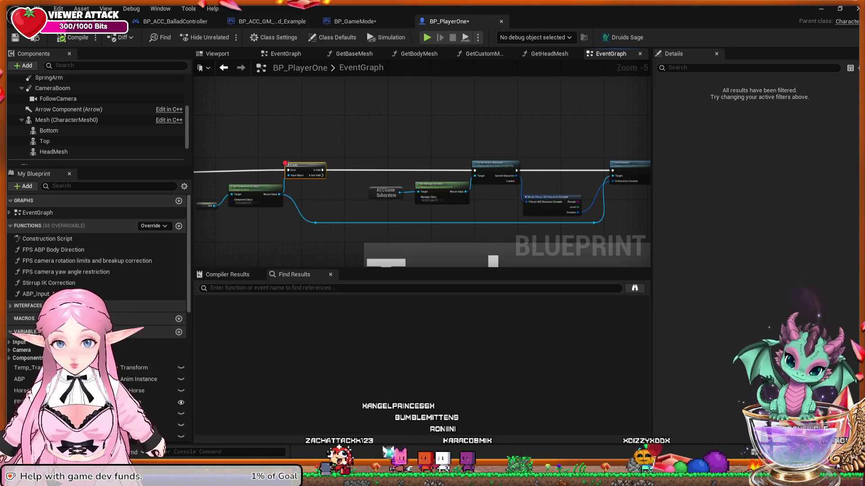
key("alt+s")
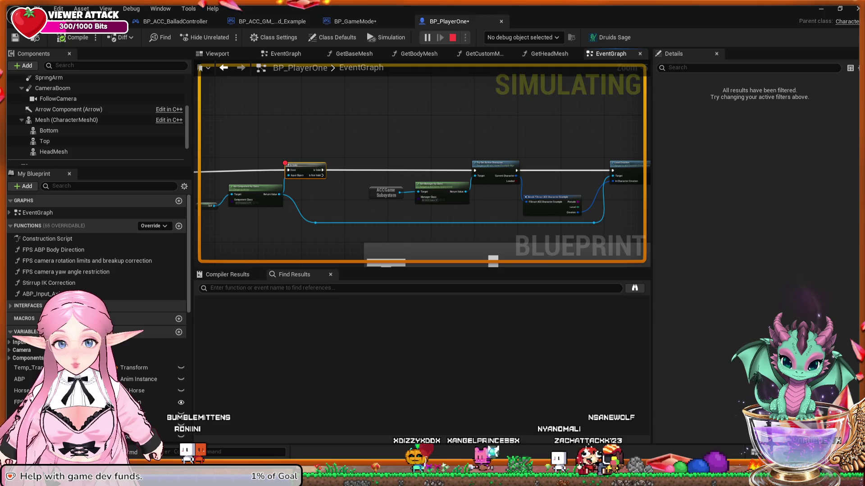
Stop the BP_PlayerOne simulation with Esc.
key("Escape")
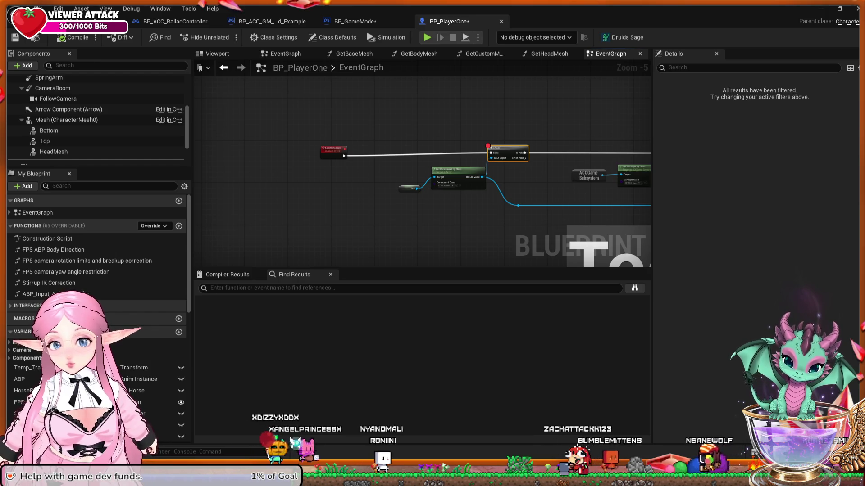
Frame the LoadDataDemo event and open the Is Valid node's StandardMacros IsValid graph.
scroll(378, 199, "down", 6)
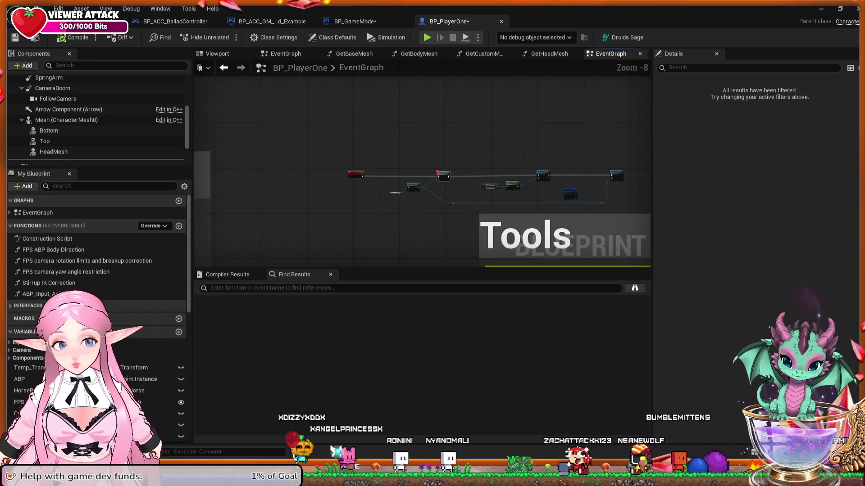
scroll(379, 200, "up", 6)
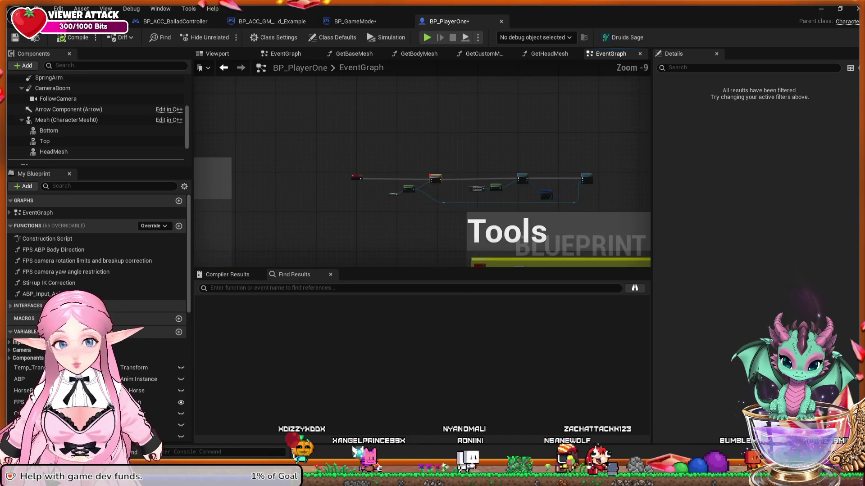
scroll(370, 199, "up", 1)
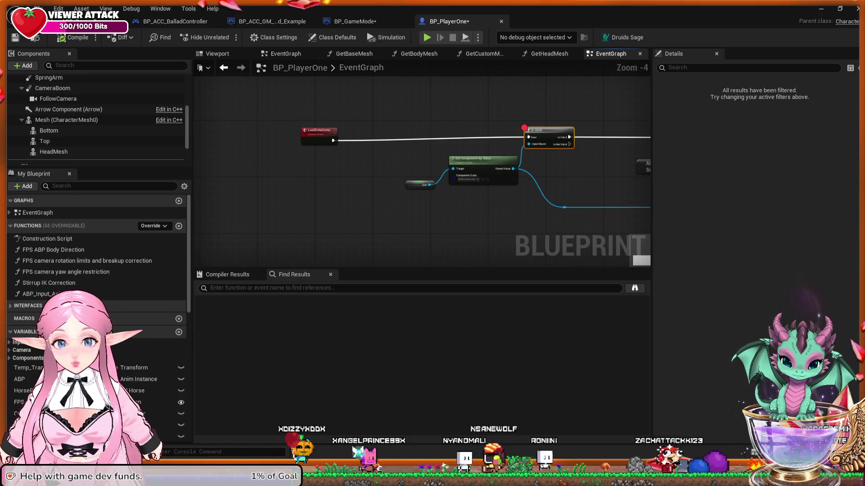
scroll(382, 200, "up", 1)
left_click_drag(486, 203, 459, 203)
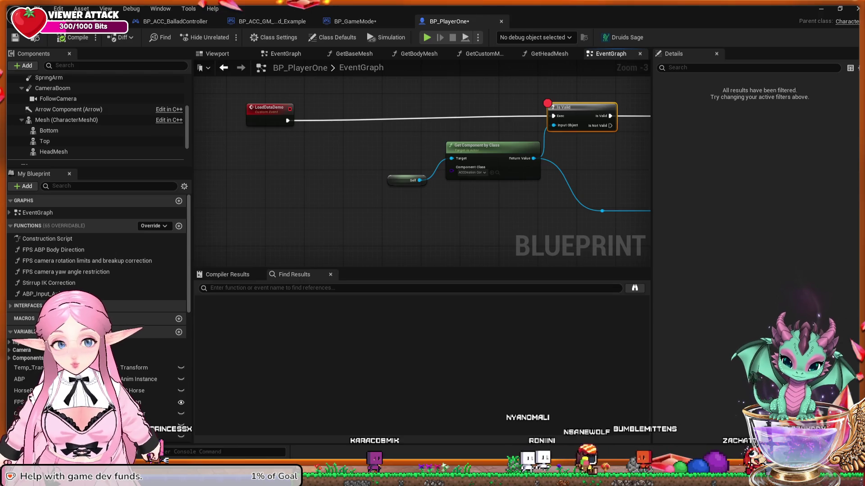
left_click_drag(405, 217, 383, 243)
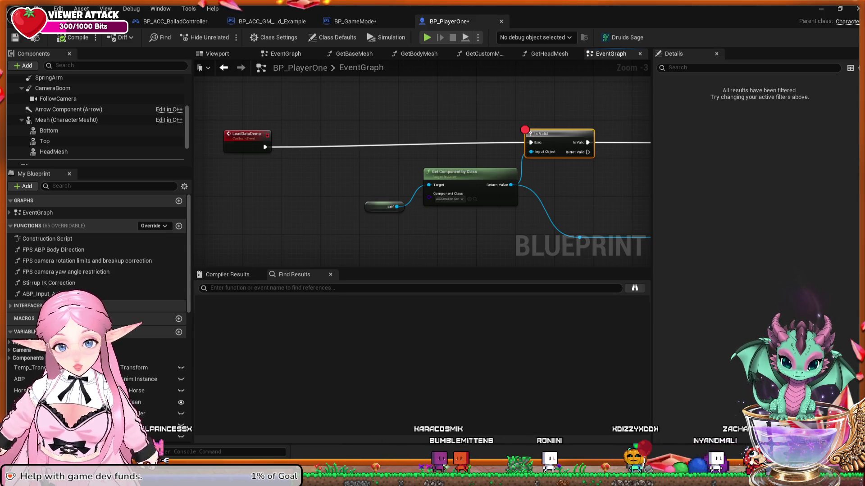
mouse_move(569, 178)
left_mouse_down()
mouse_move(495, 198)
mouse_move(238, 192)
mouse_move(597, 200)
left_mouse_up()
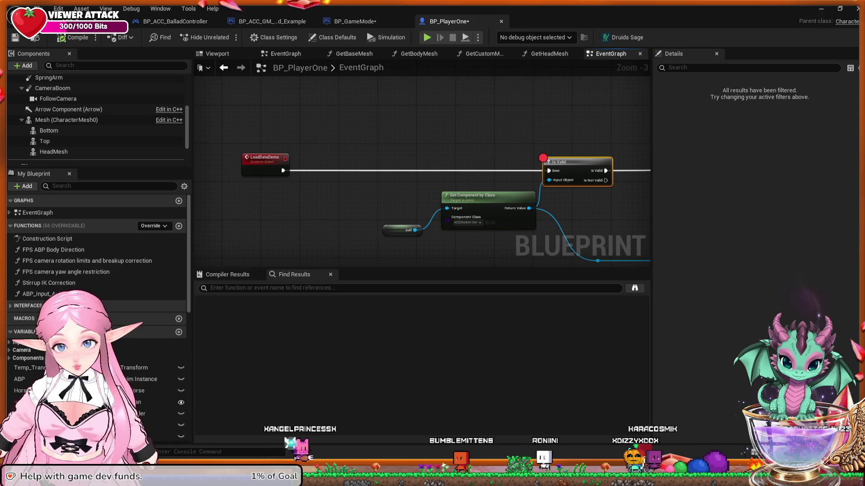
double_click(543, 158)
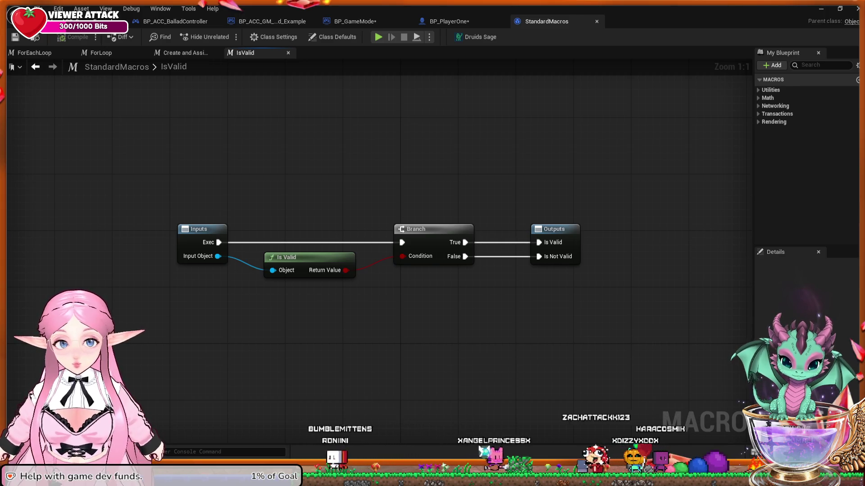
Close the IsValid macro, select LoadDataDemo, run a brief simulation, then stop and deselect.
key("ctrl+w")
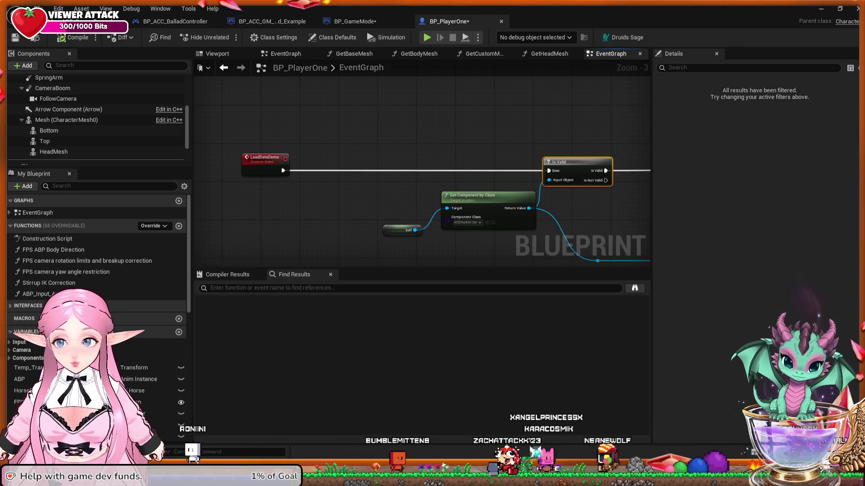
left_click(247, 153)
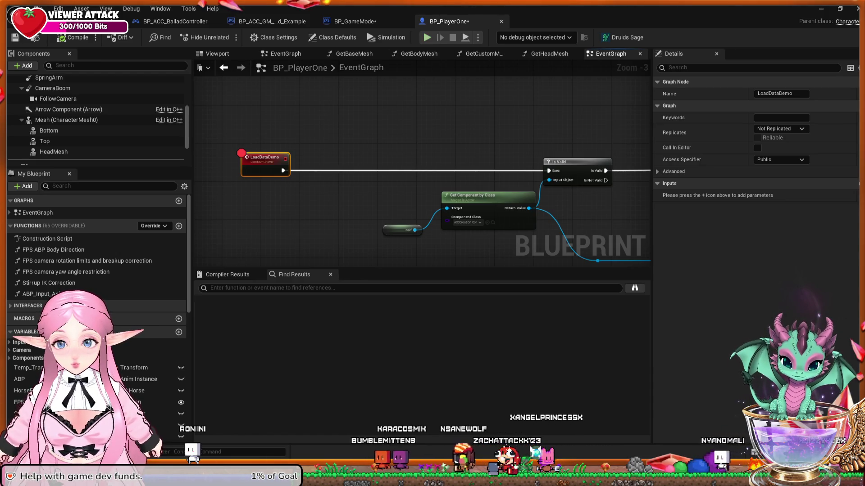
key("alt+s")
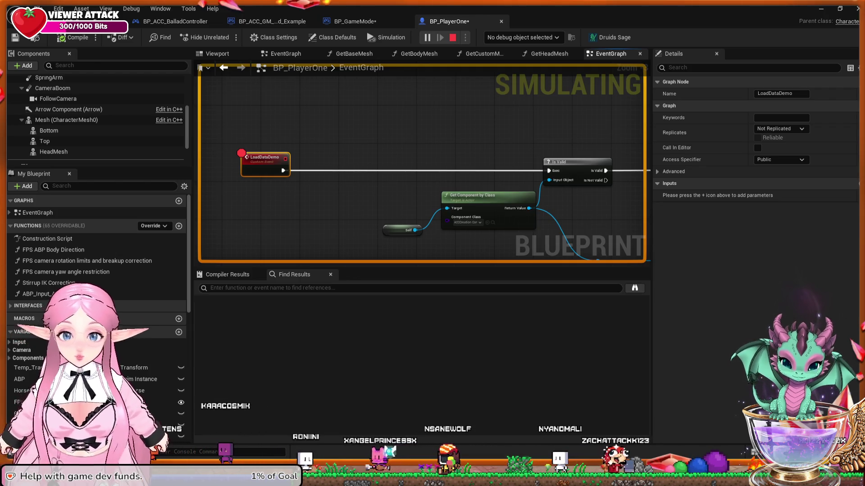
key("Escape")
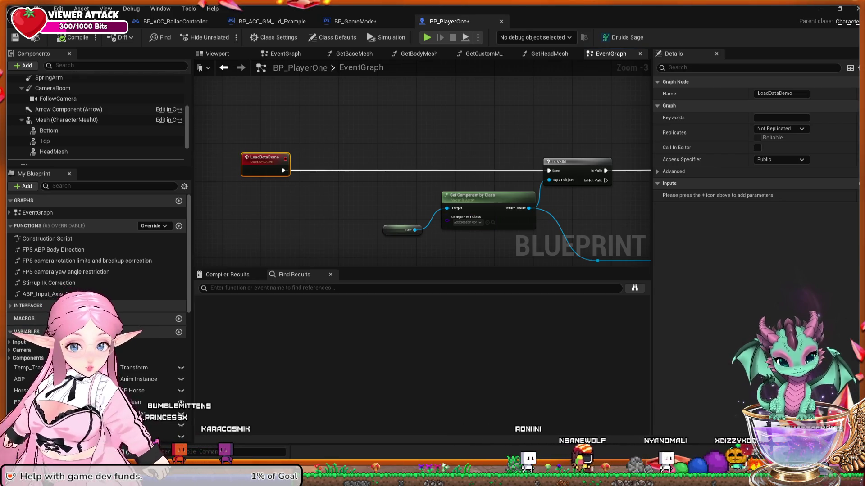
key("Escape")
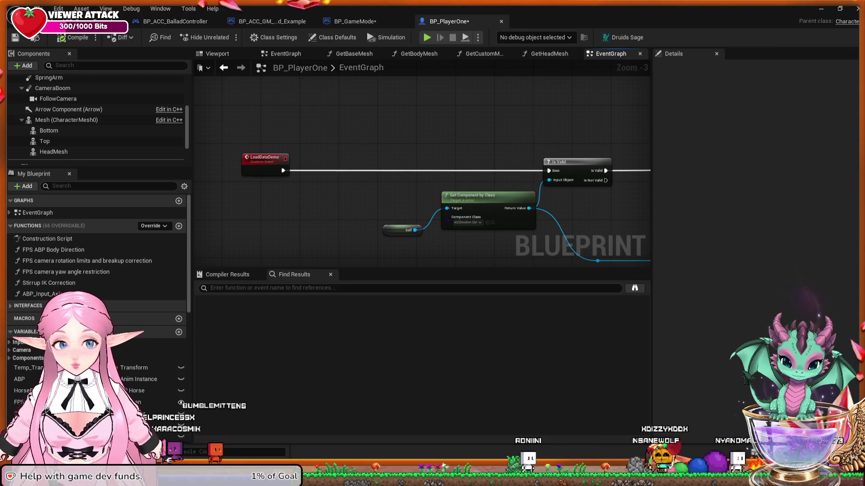
scroll(339, 193, "down", 9)
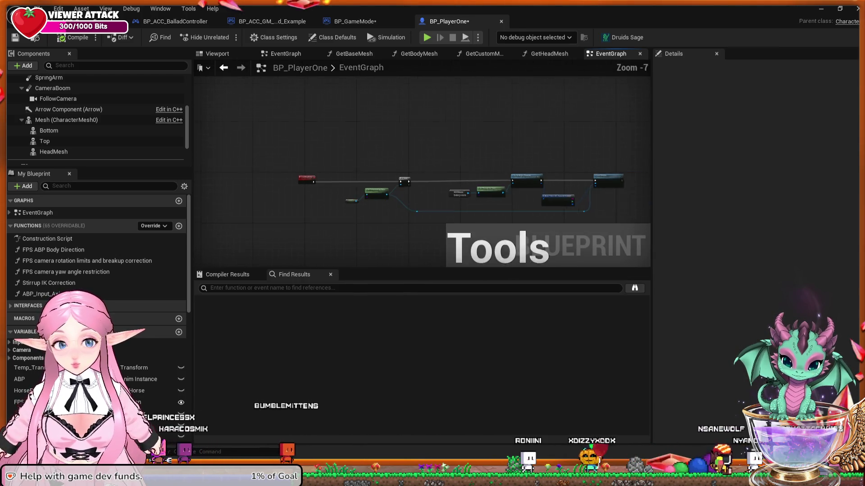
left_click_drag(334, 208, 380, 171)
scroll(377, 156, "up", 10)
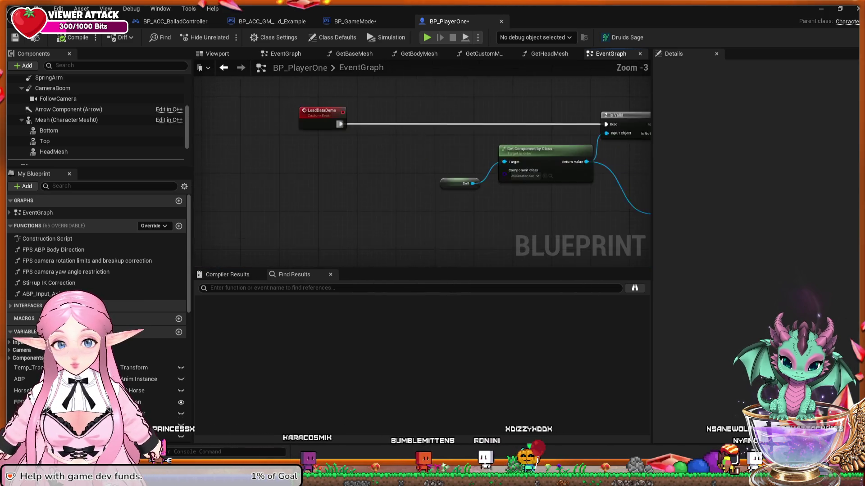
left_click(320, 112)
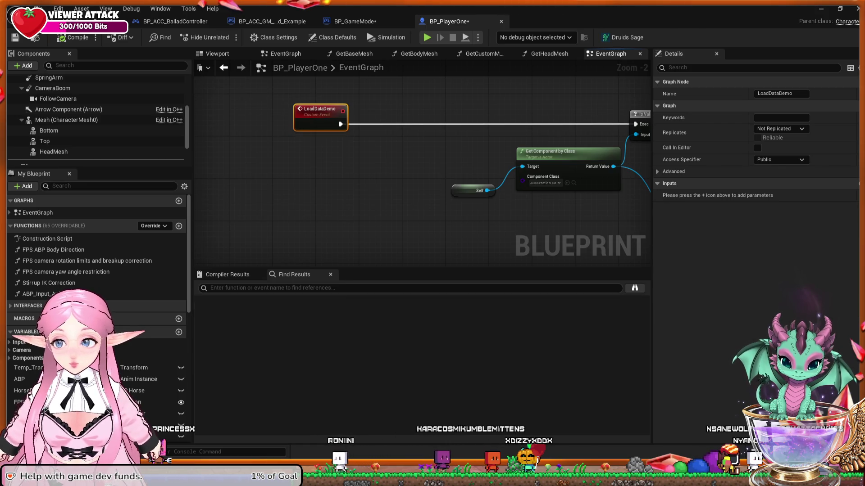
left_click(292, 162)
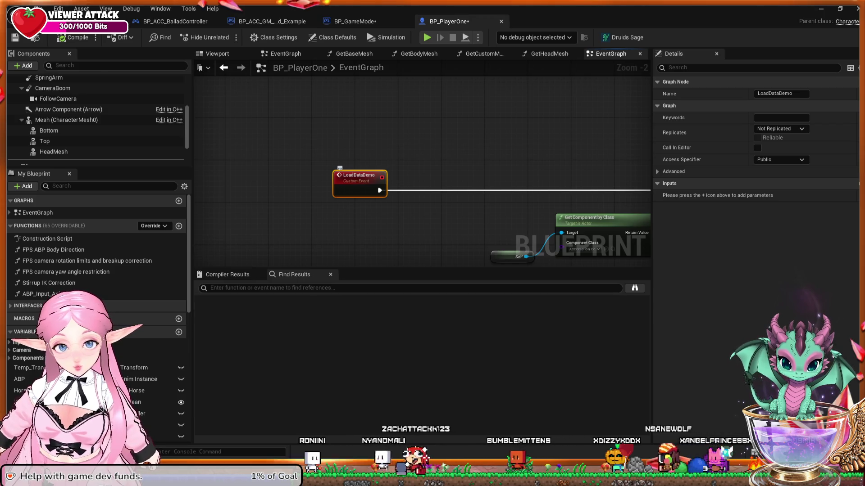
left_click(674, 172)
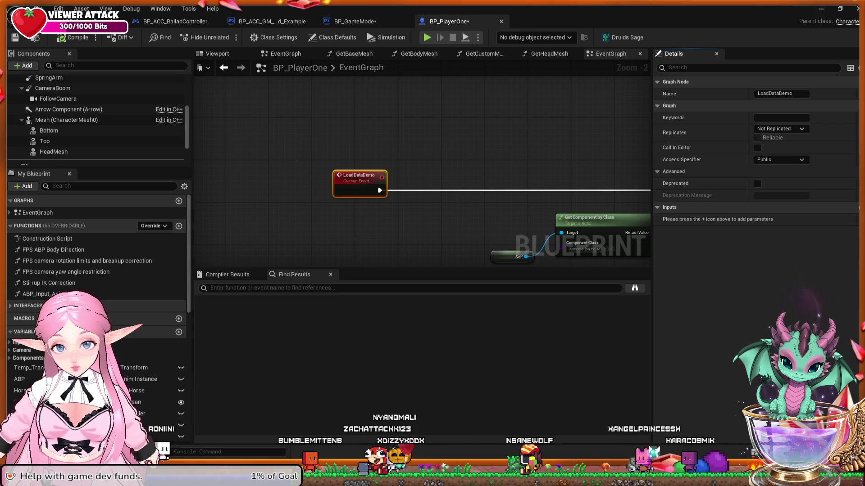
Zoom and pan the EventGraph to bring the LoadDataDemo and Is Valid nodes back into view.
scroll(446, 178, "down", 5)
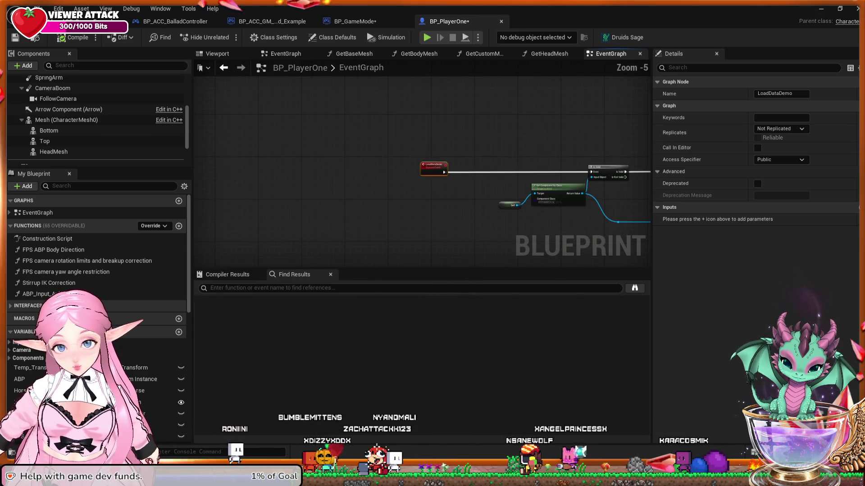
mouse_move(272, 200)
left_mouse_down()
mouse_move(495, 194)
mouse_move(259, 193)
left_mouse_up()
scroll(391, 194, "up", 3)
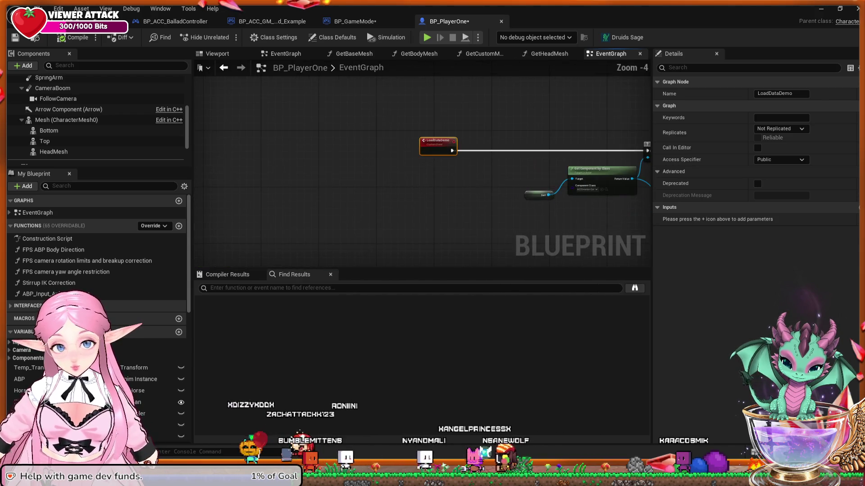
left_click_drag(447, 196, 368, 201)
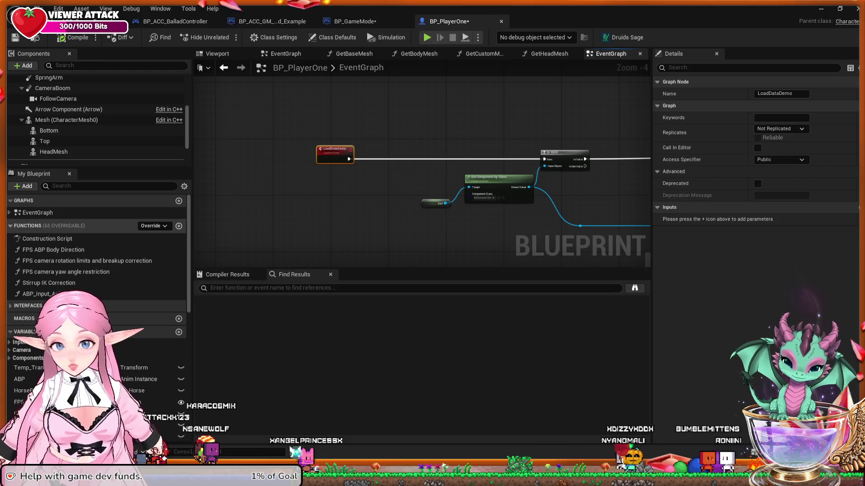
Jump to the Event BeginPlay node from the EventGraph event list.
left_click(9, 212)
double_click(48, 224)
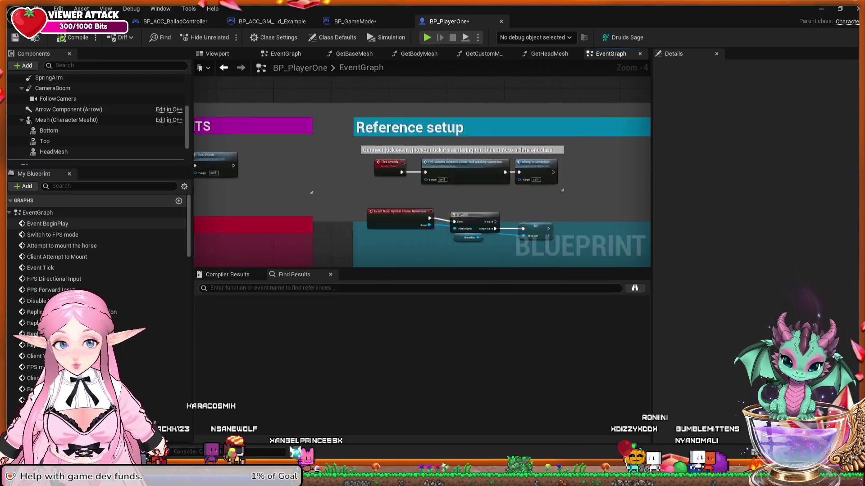
scroll(485, 178, "down", 2)
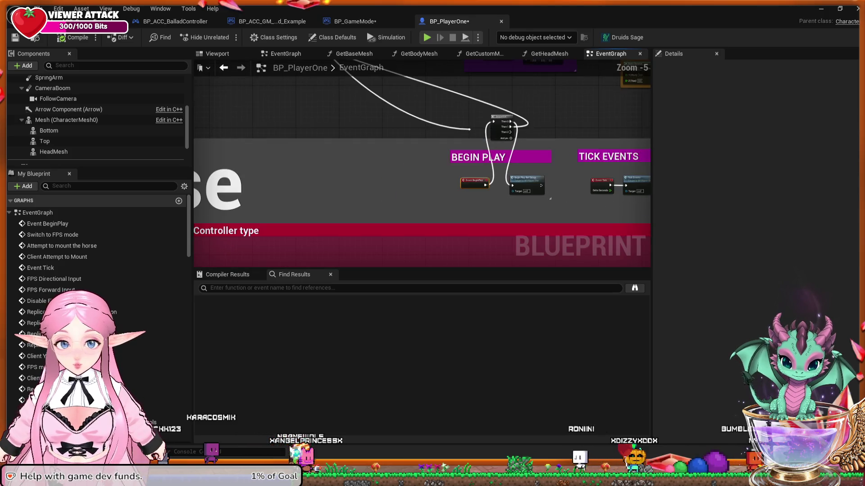
scroll(485, 178, "up", 3)
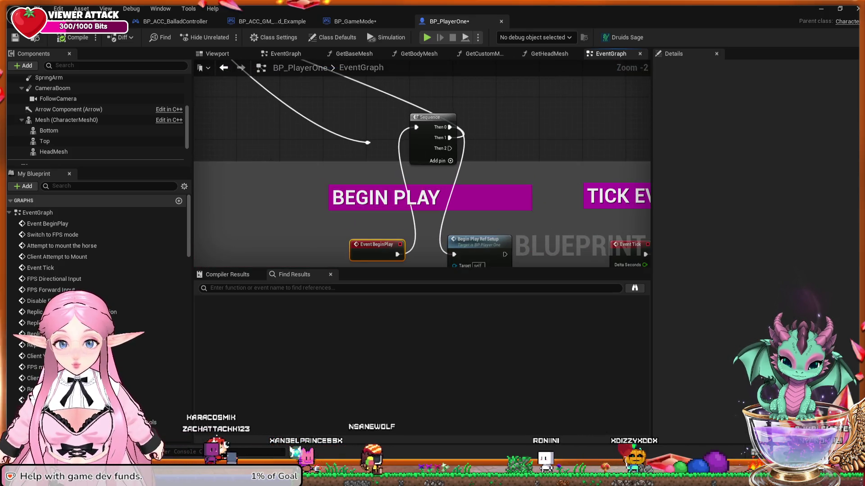
Wire the Sequence's Then 2 output to the Is Valid exec input, then return to the FableFarm level editor.
left_click_drag(449, 149, 649, 222)
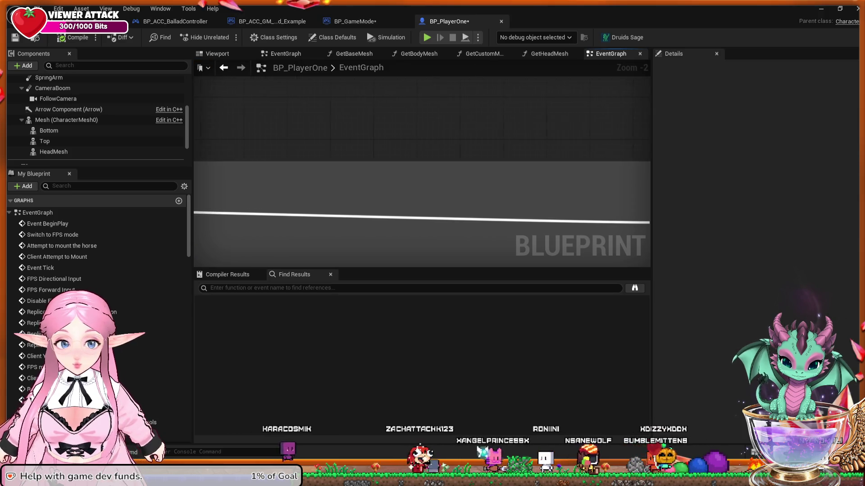
scroll(422, 171, "down", 10)
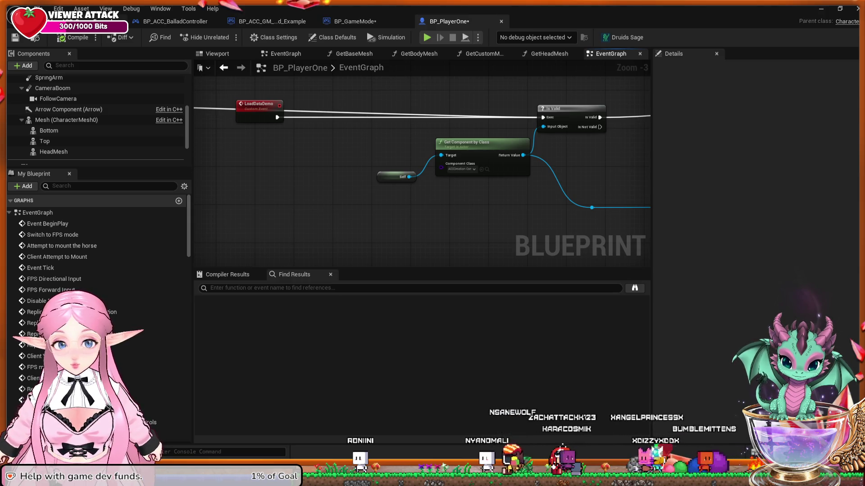
key("ctrl+Tab")
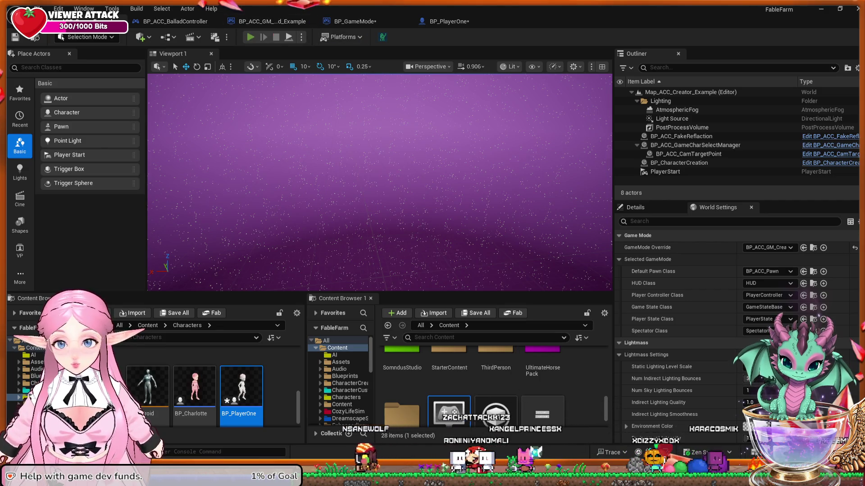
Start a Play In Editor session with the chosen character, hosting as the server.
key("alt+p")
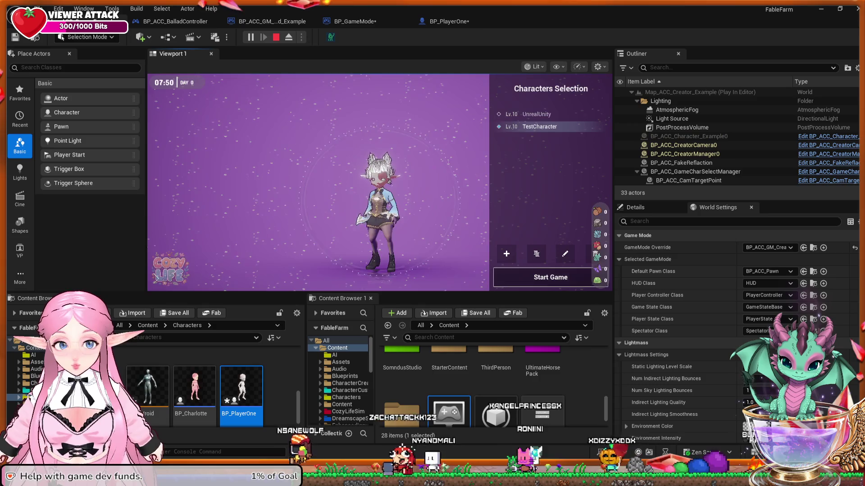
left_click(550, 277)
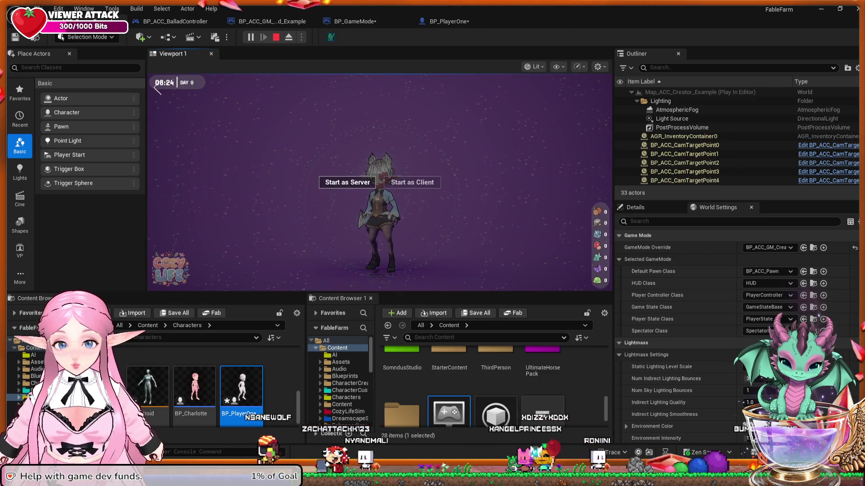
left_click(347, 182)
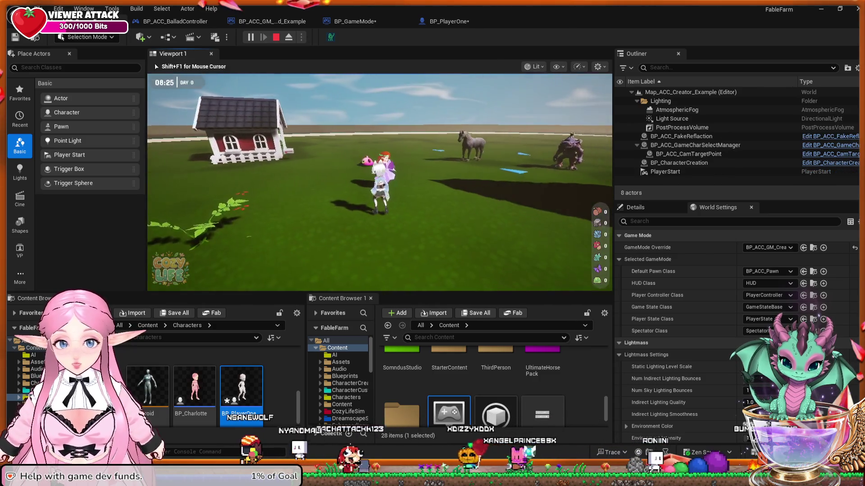
Run the character across the field past the lamp post and onto the beach.
key("w")
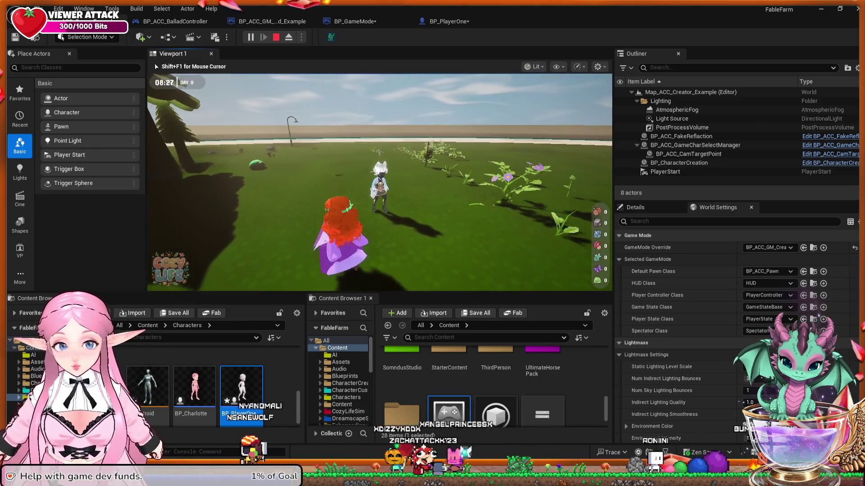
key("w")
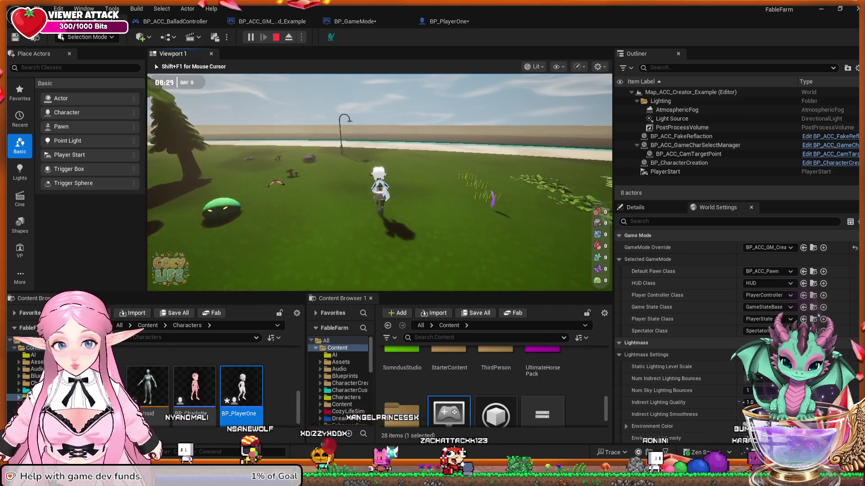
key("w")
key("w")
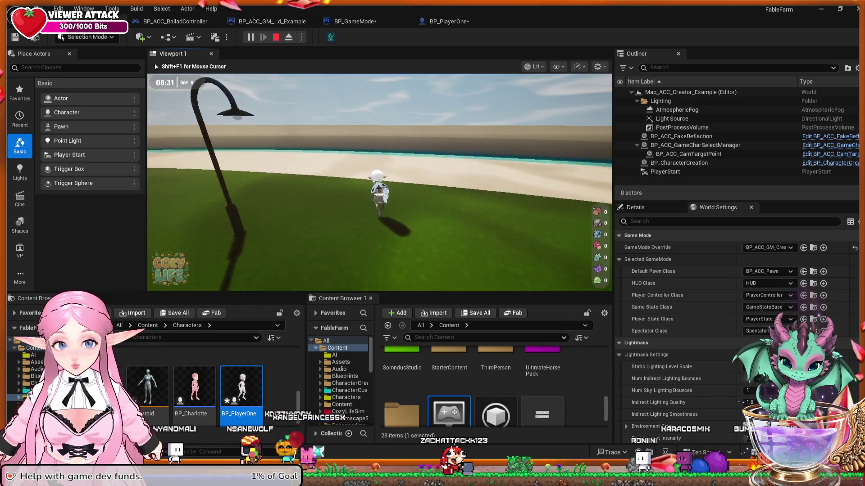
key("w")
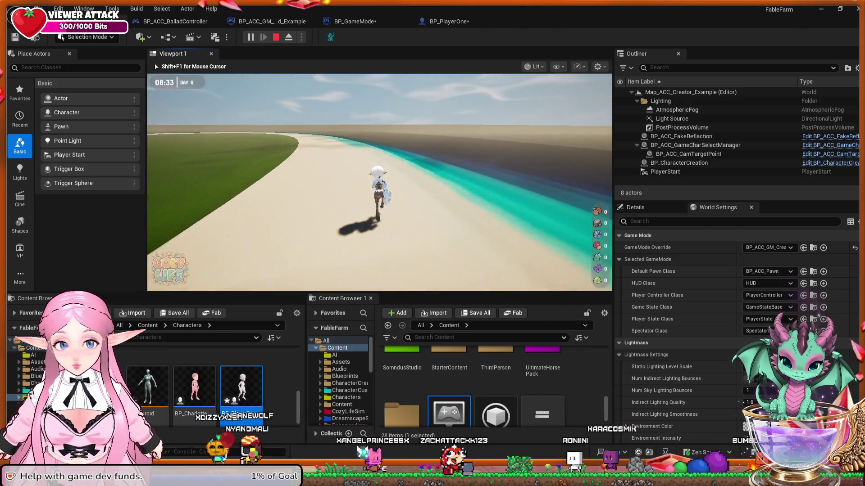
key("w")
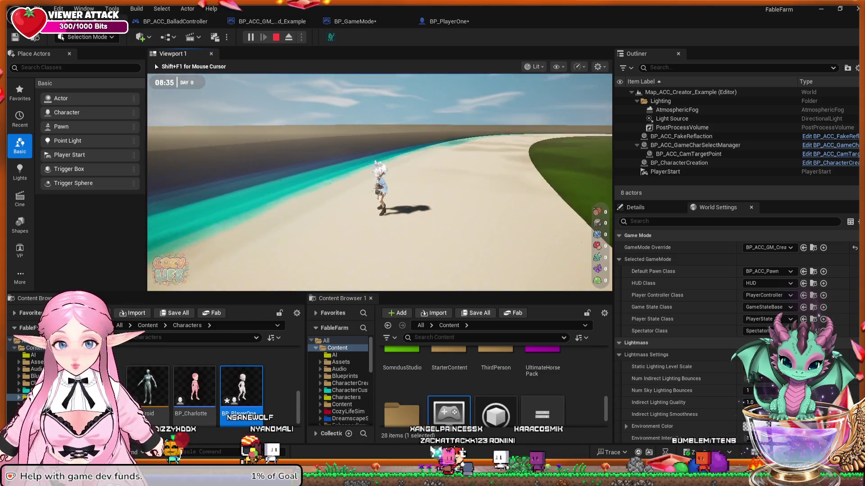
key("w")
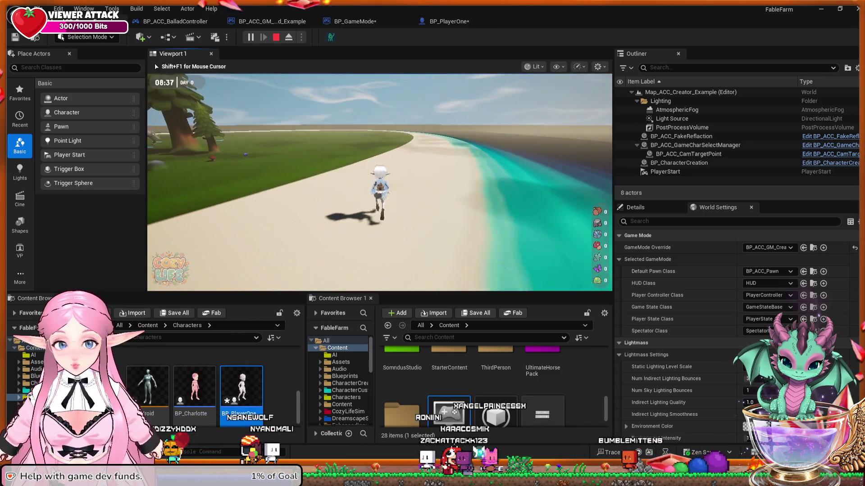
key("w")
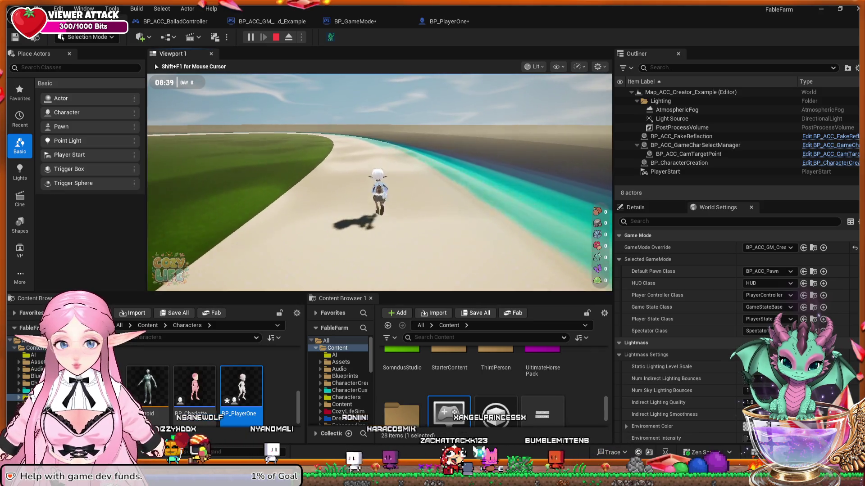
key("w")
key("w")
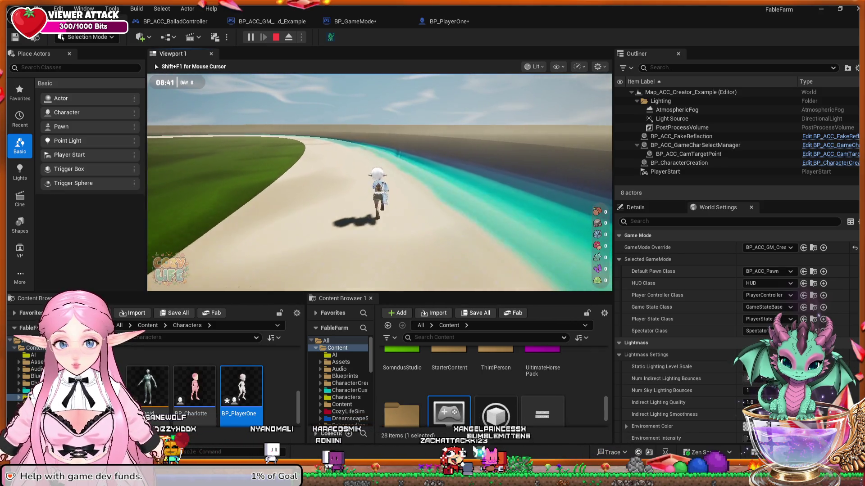
Run along the beach, then off it across the grass toward the house.
key("w")
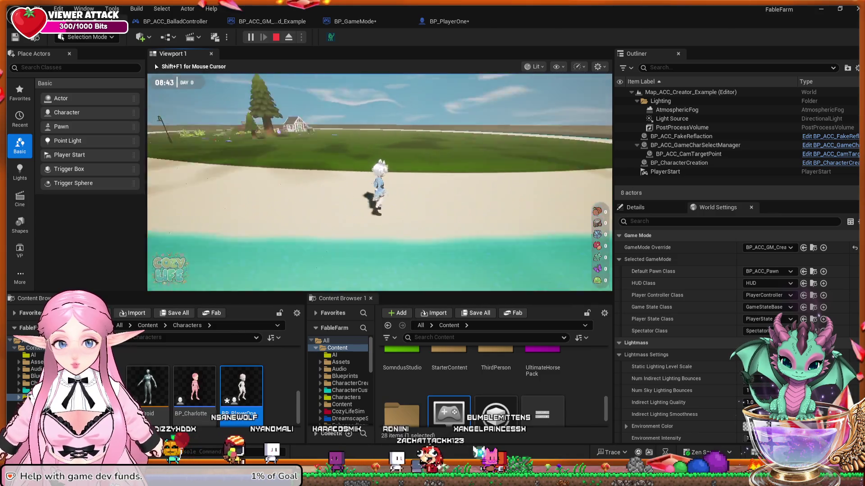
key("w")
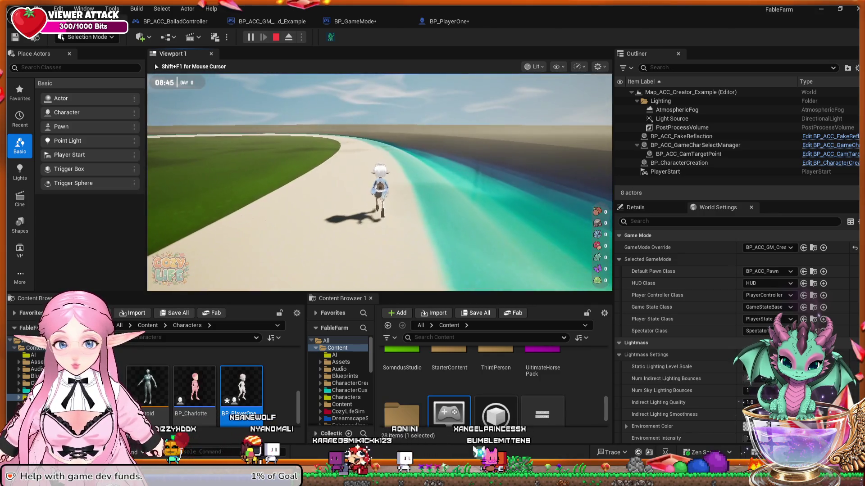
key("w")
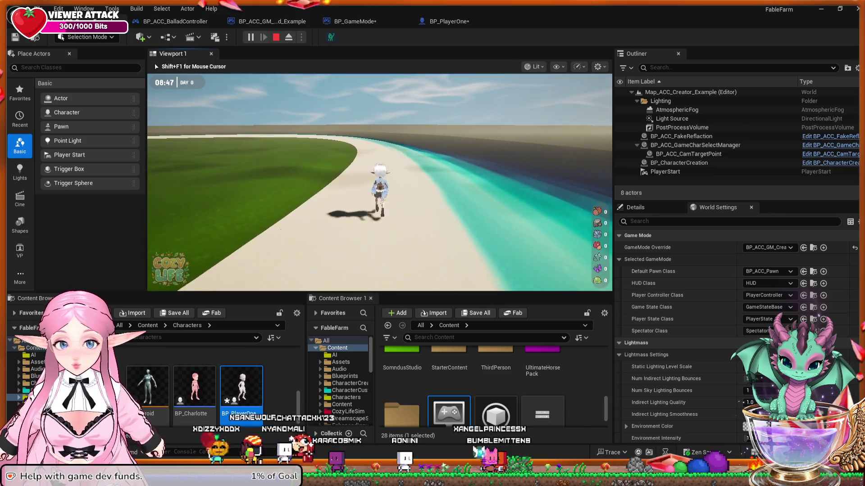
key("w")
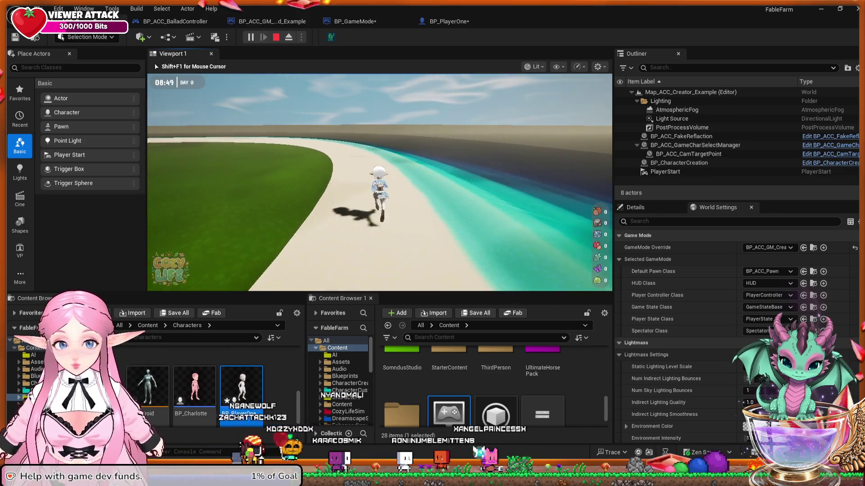
key("w")
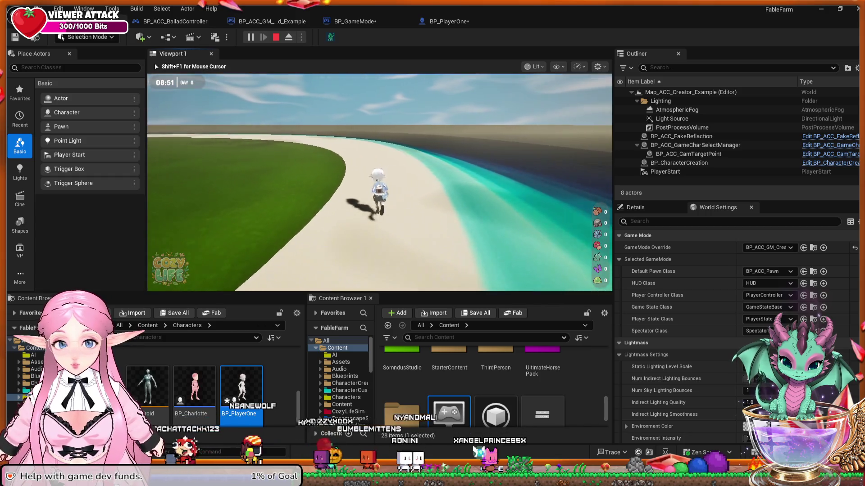
key("w")
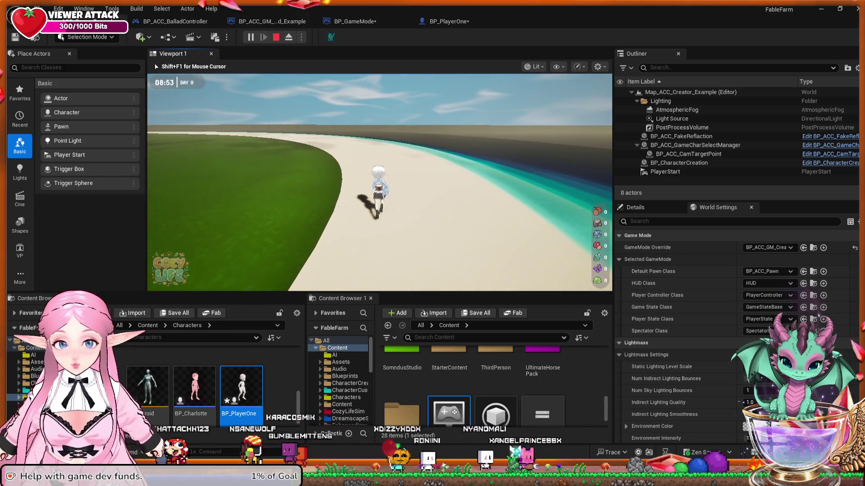
key("w")
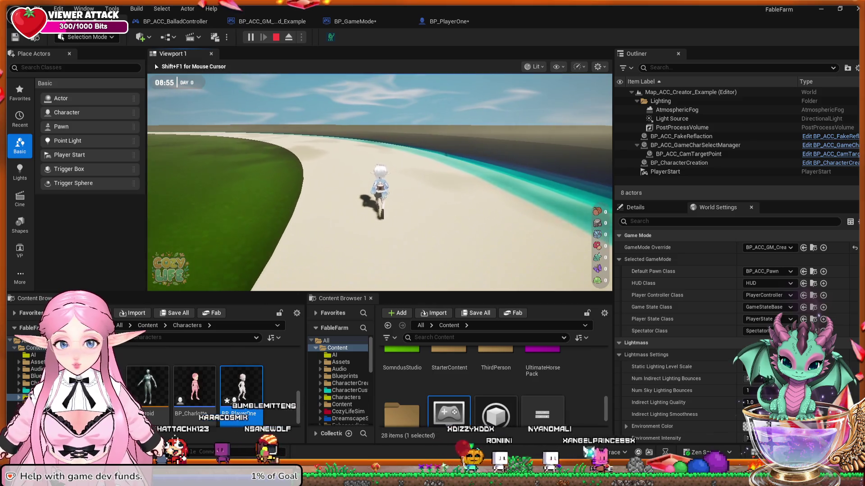
key("w")
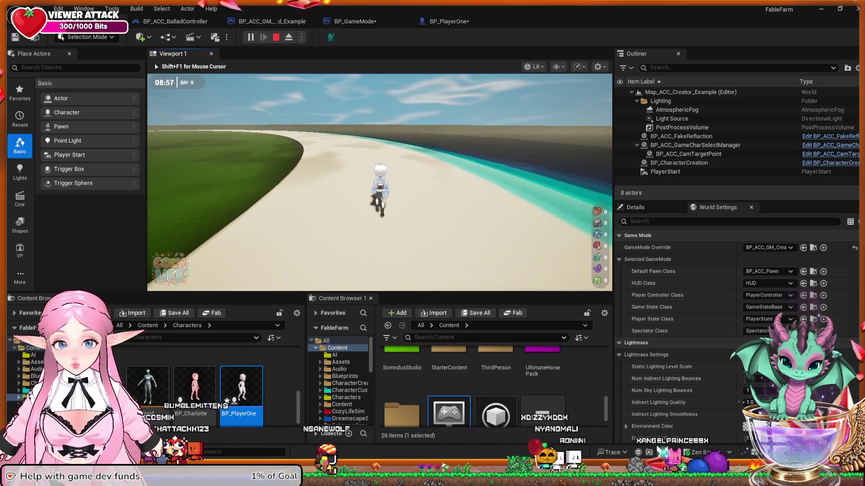
key("w")
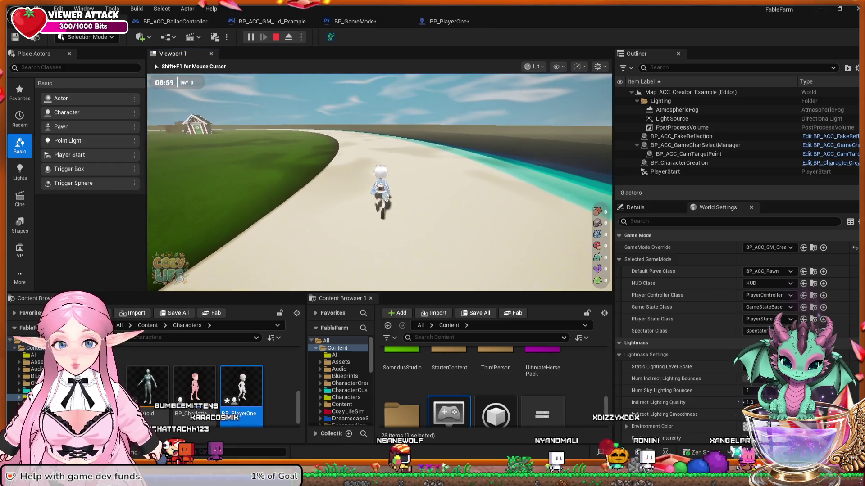
key("w")
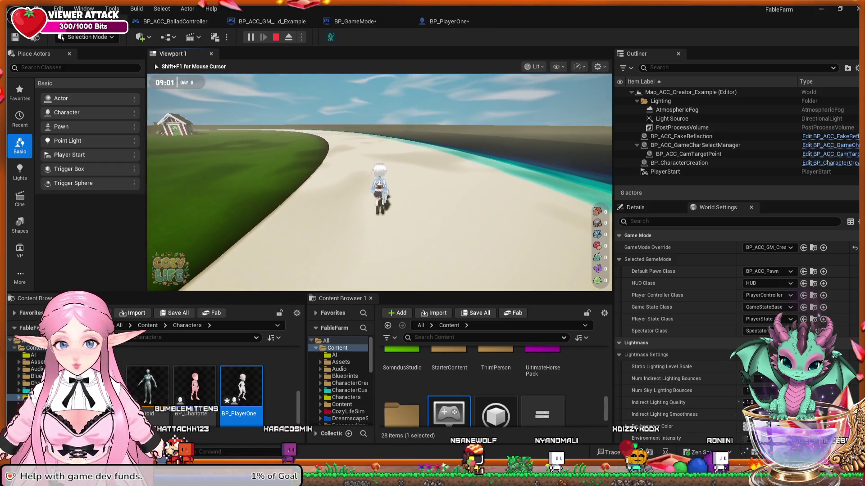
key("w")
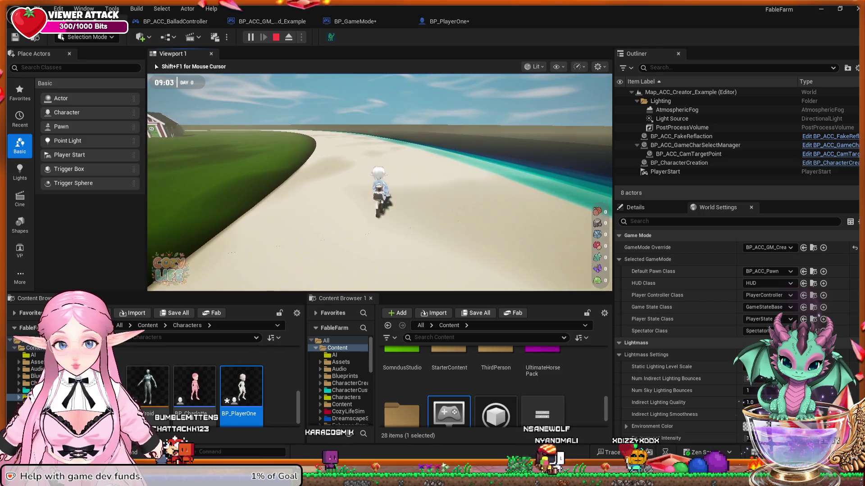
key("w")
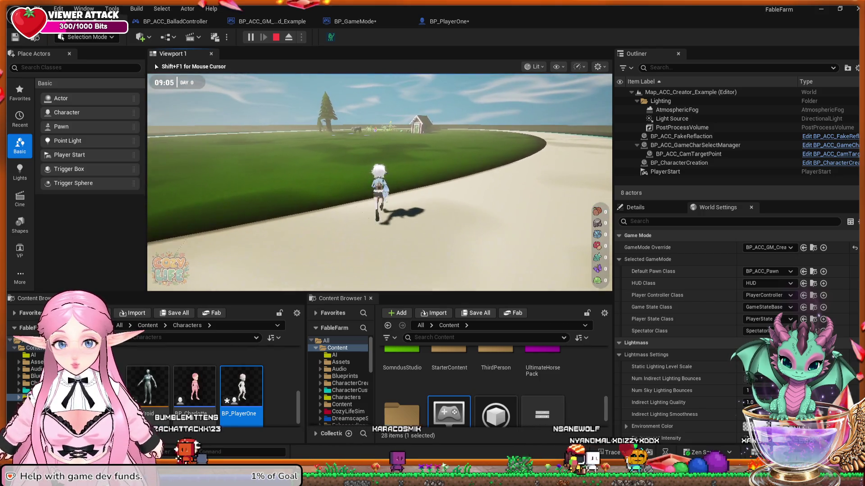
key("w")
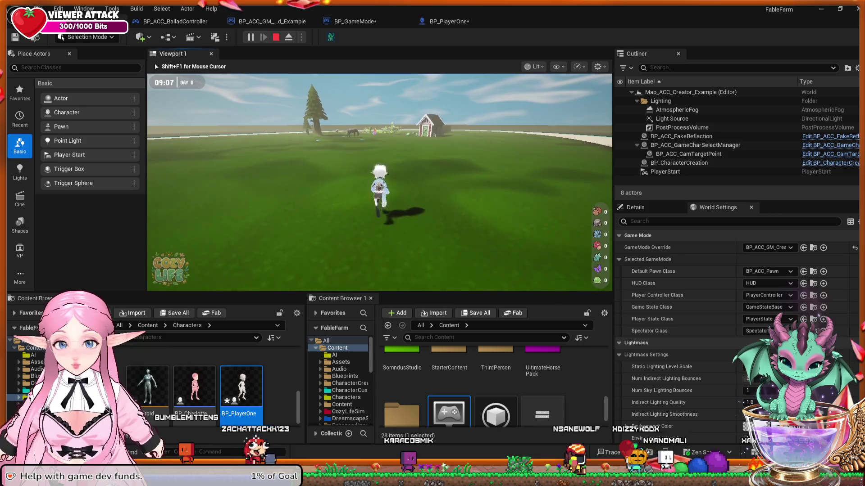
key("w")
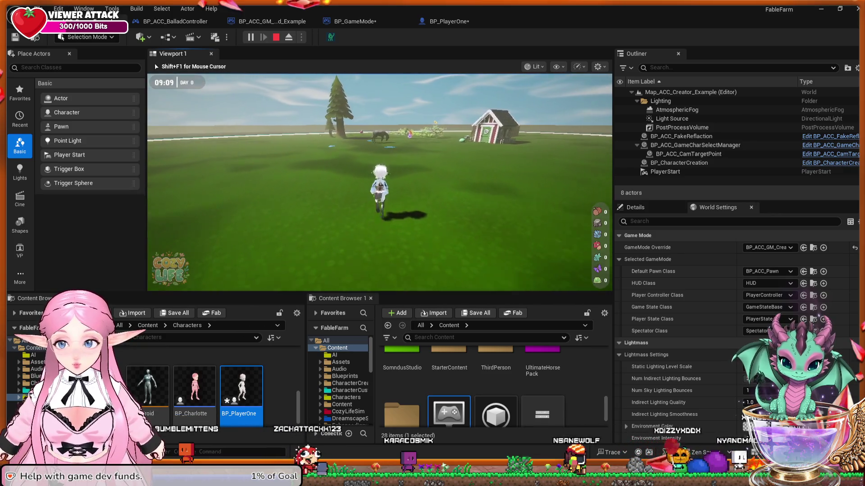
key("w")
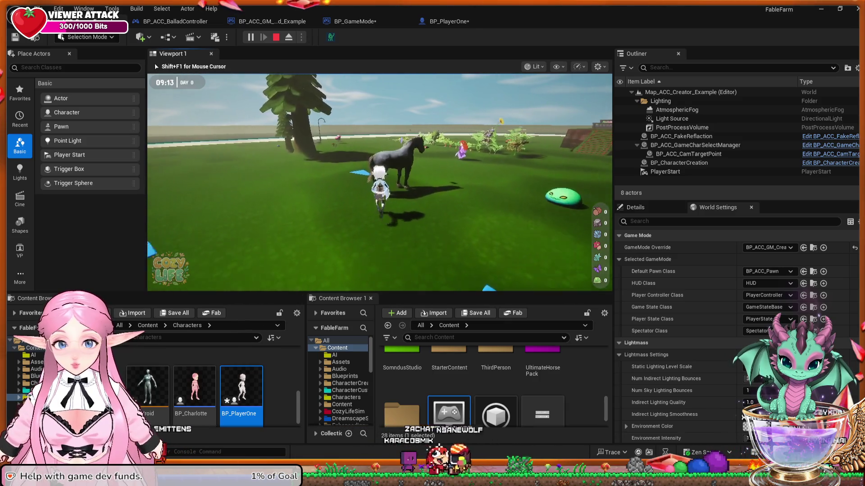
Mount the horse, ride it past the house into the open field, and dismount.
key("e")
key("w")
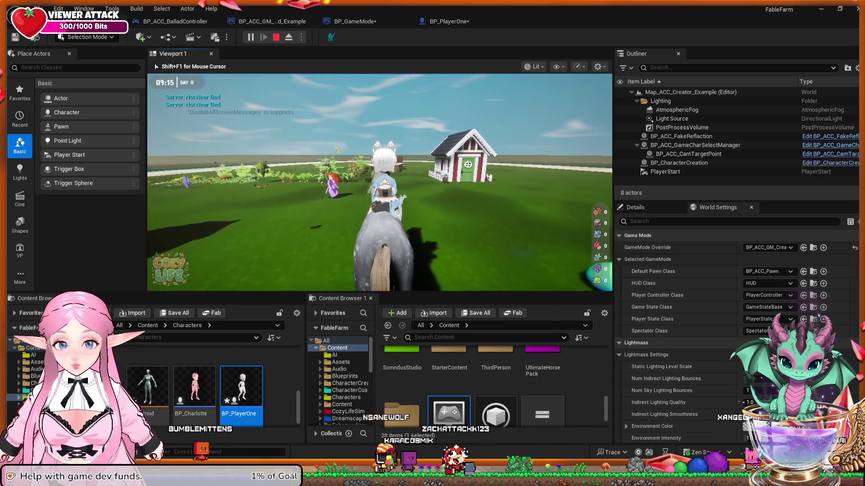
key("w")
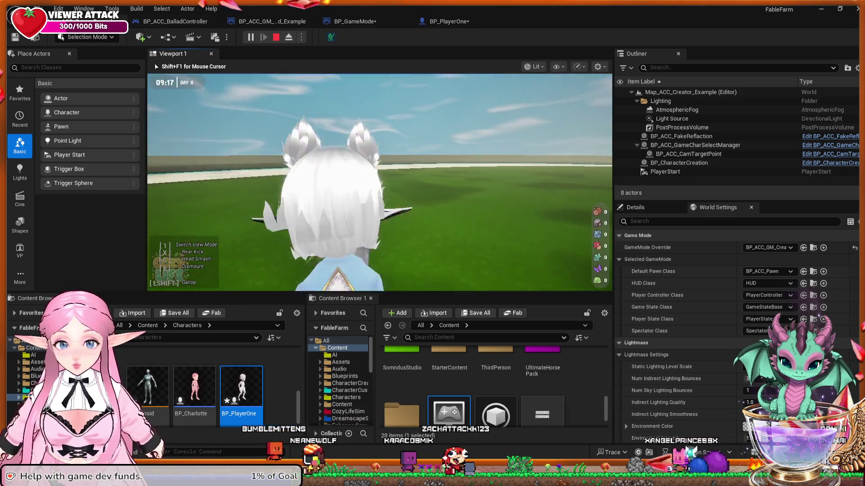
key("e")
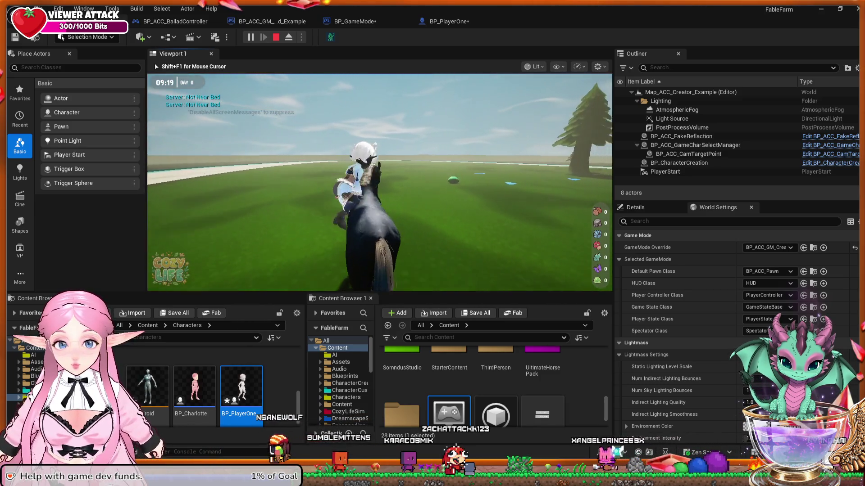
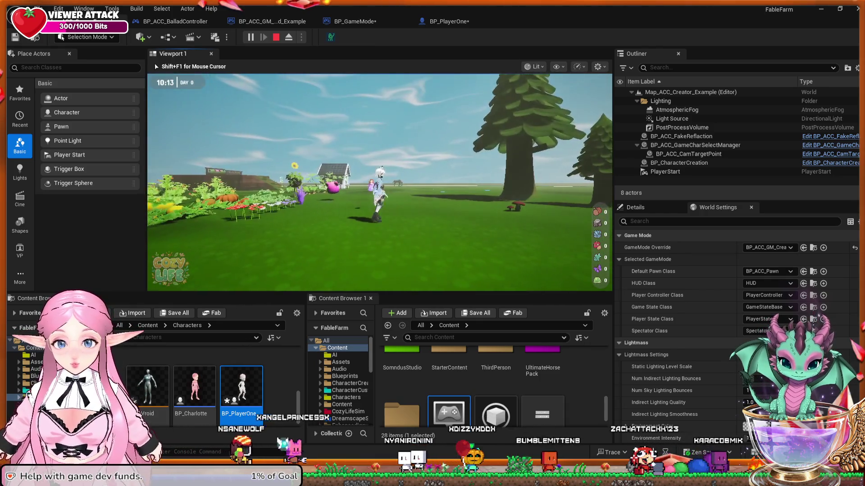
Stop the playtest and switch to the BP_PlayerOne Blueprint editor.
key("Escape")
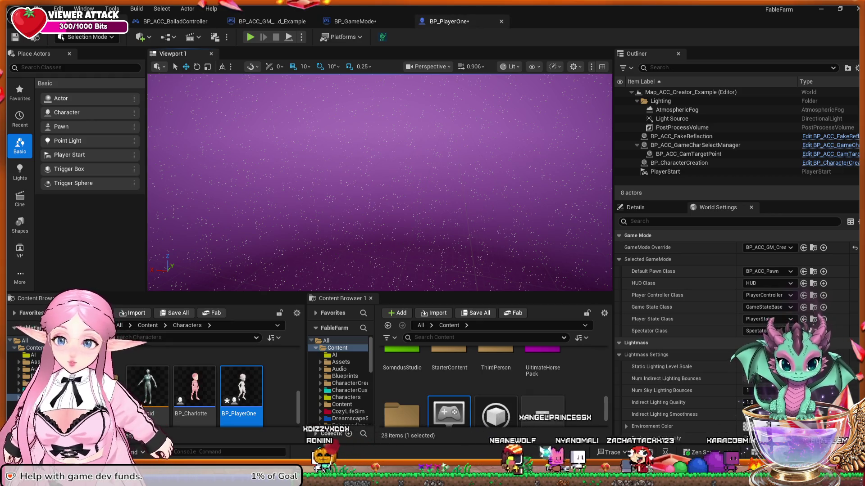
left_click(448, 21)
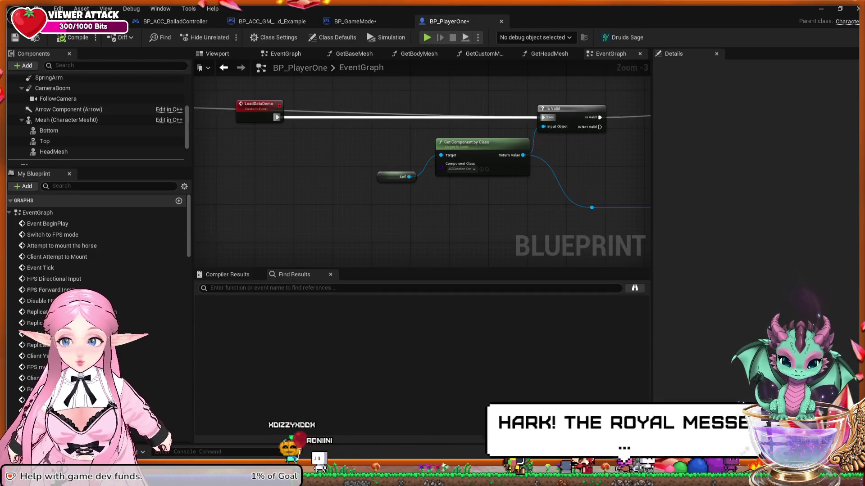
Select the LoadDataDemo node and survey the Horse comment and BEGIN PLAY nodes.
left_click(259, 104)
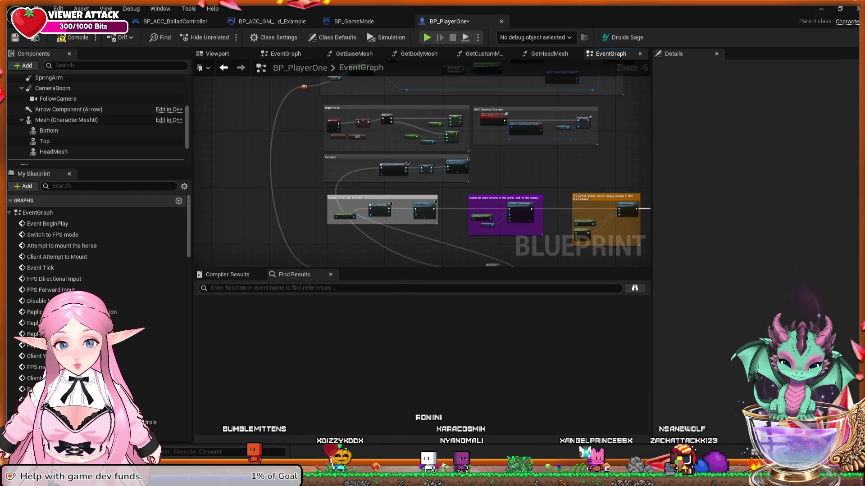
left_click_drag(318, 92, 327, 159)
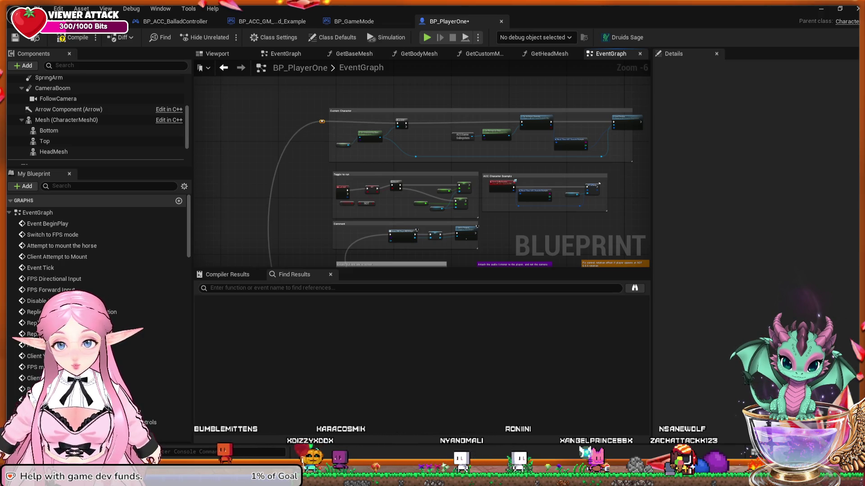
scroll(322, 123, "down", 1)
mouse_move(321, 123)
left_mouse_down()
mouse_move(326, 37)
mouse_move(305, 6)
left_mouse_up()
mouse_move(324, 120)
left_mouse_down()
mouse_move(336, 170)
mouse_move(332, 224)
mouse_move(332, 171)
mouse_move(319, 150)
left_mouse_up()
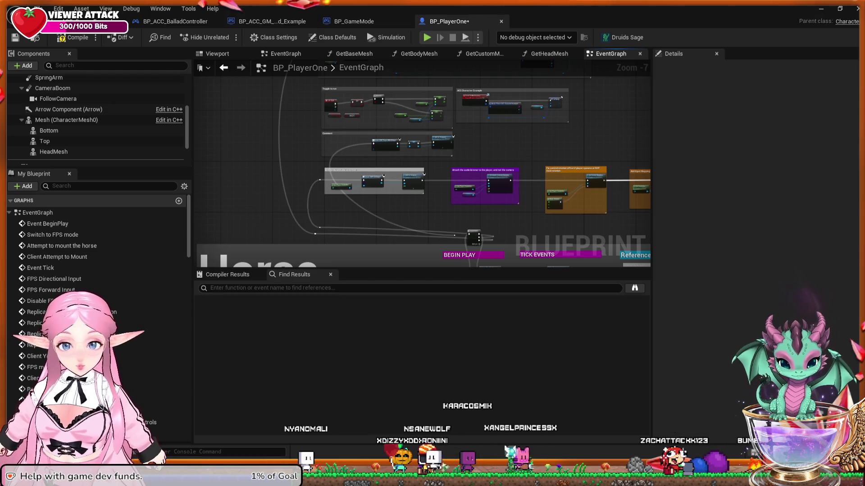
Review the Reference setup and Horse comments, then return to the level editor.
left_click_drag(423, 171, 300, 151)
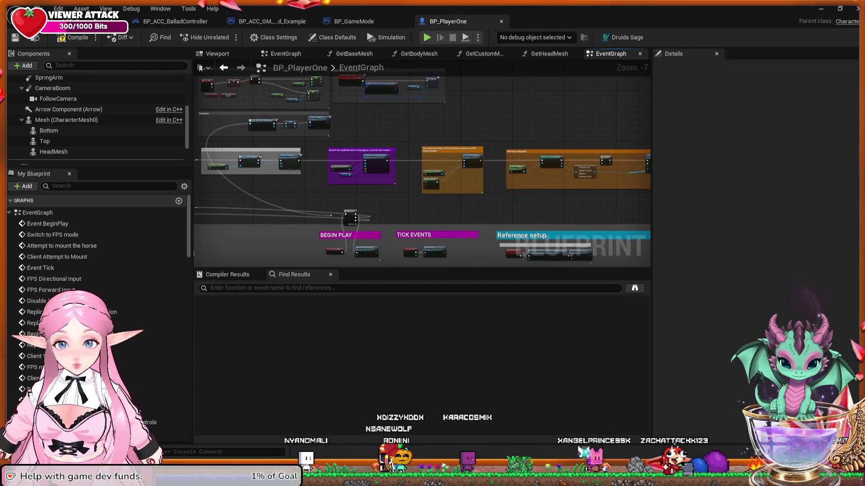
scroll(425, 191, "down", 3)
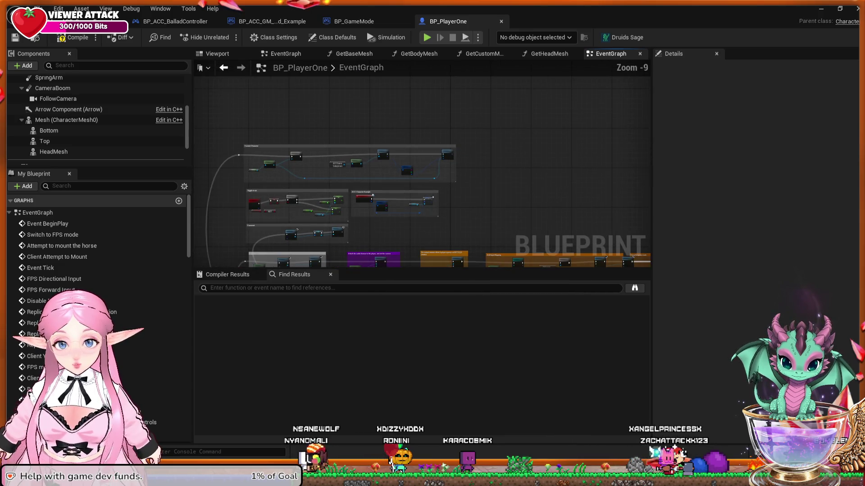
left_click_drag(425, 191, 469, 183)
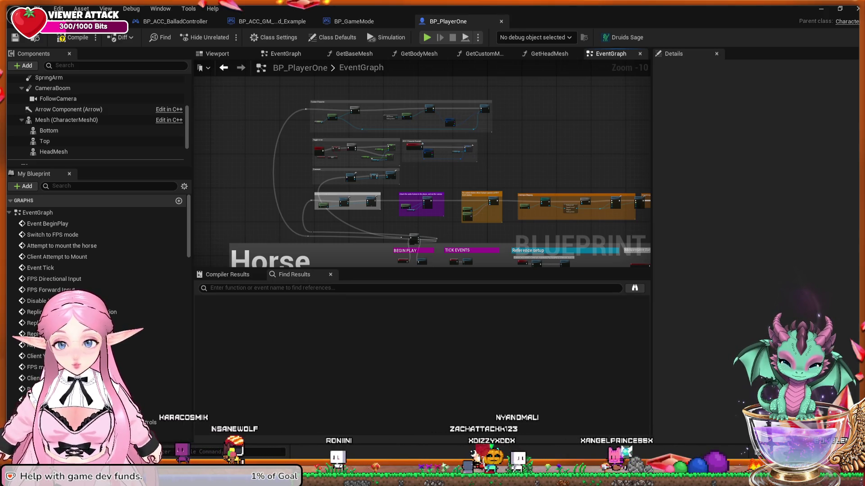
key("ctrl+Tab")
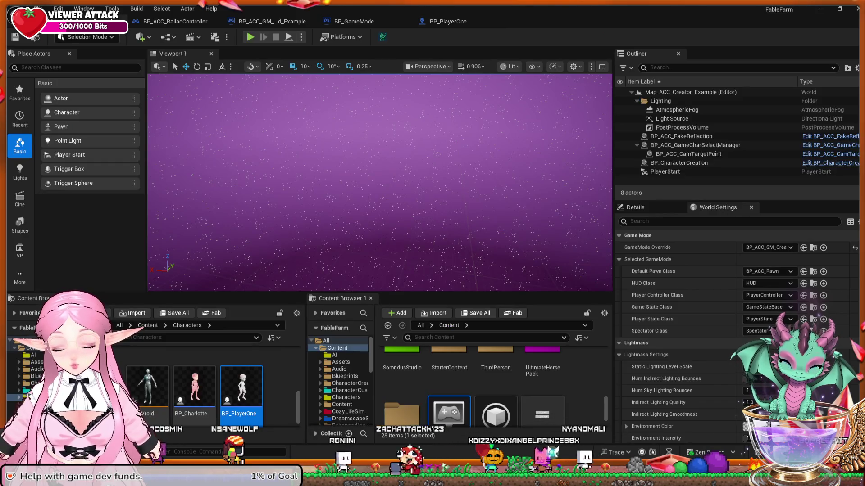
Open the ThirdPerson content and start Play In Editor on MainMap.
scroll(212, 383, "up", 3)
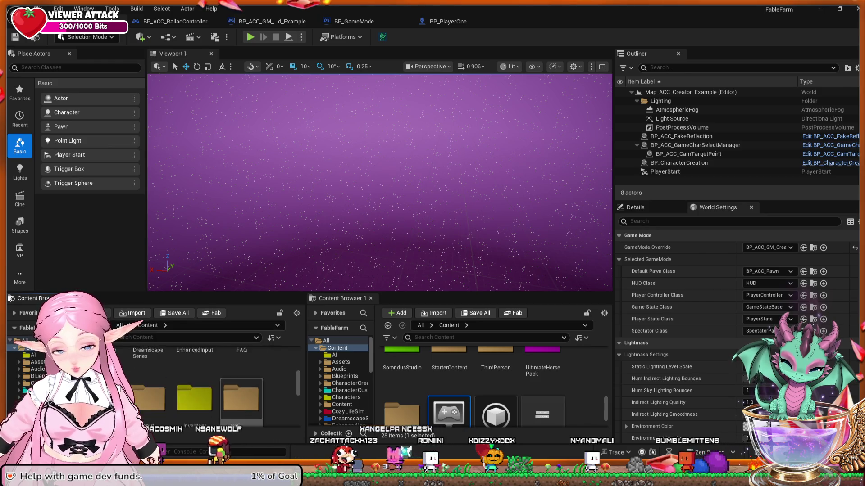
double_click(194, 367)
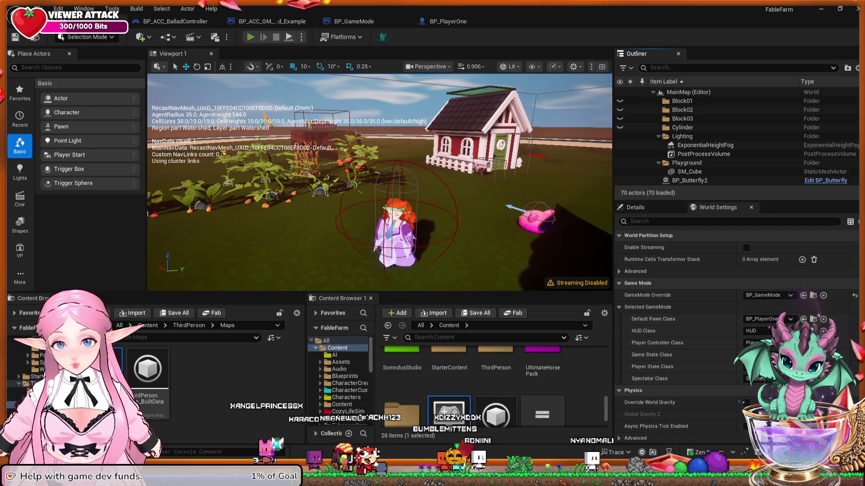
key("alt+p")
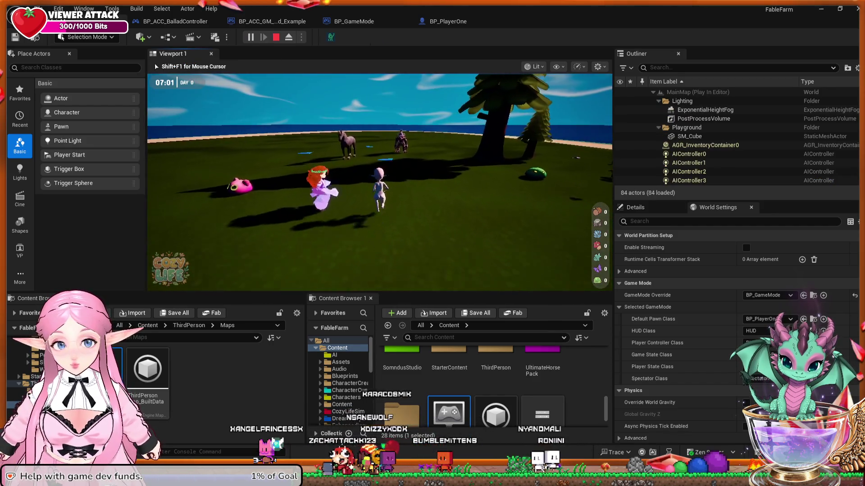
Run the character across the field past the horse and monster, then stop.
key("w")
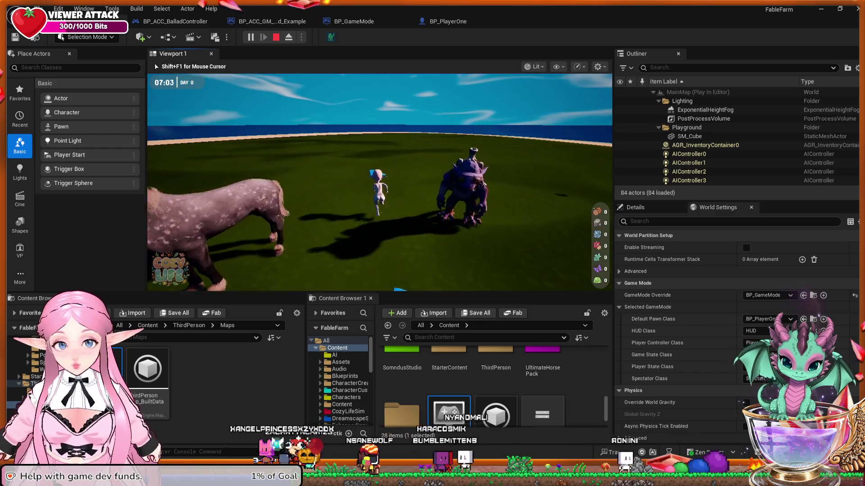
key("w")
key("w")
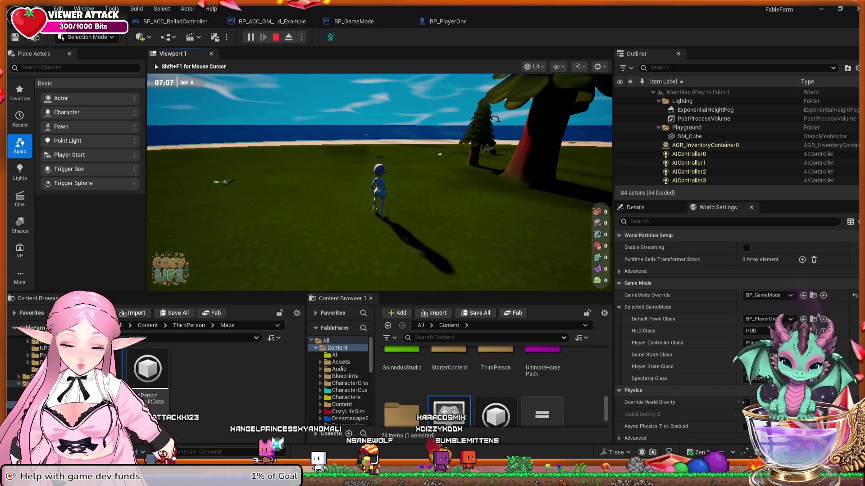
key("w")
key("Escape")
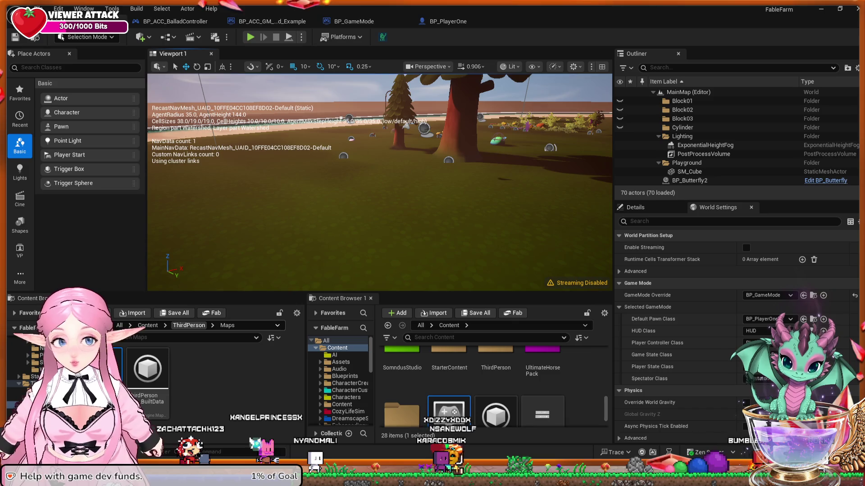
left_click(448, 21)
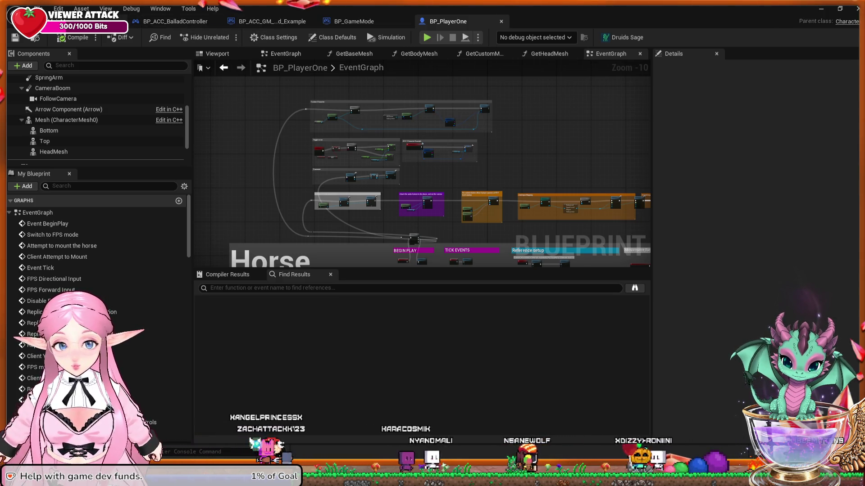
scroll(311, 114, "up", 8)
mouse_move(542, 165)
left_mouse_down()
mouse_move(446, 216)
mouse_move(222, 209)
left_mouse_up()
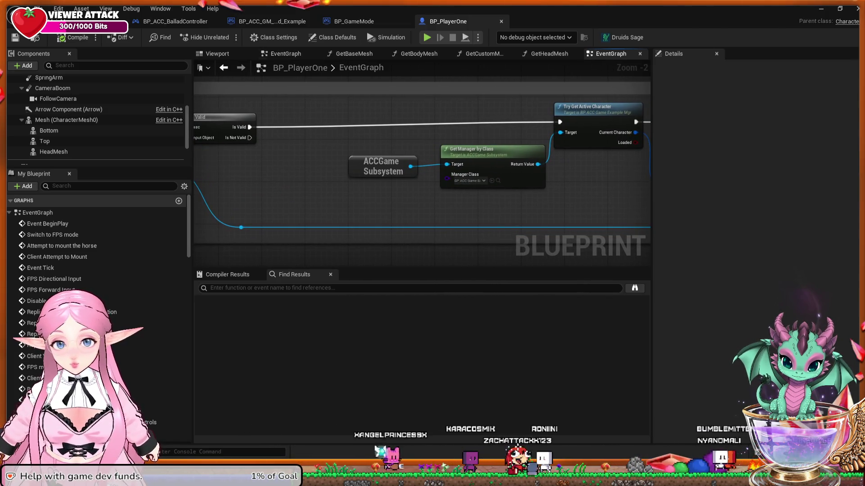
key("ctrl+Tab")
key("ctrl+Tab")
key("ctrl+Tab")
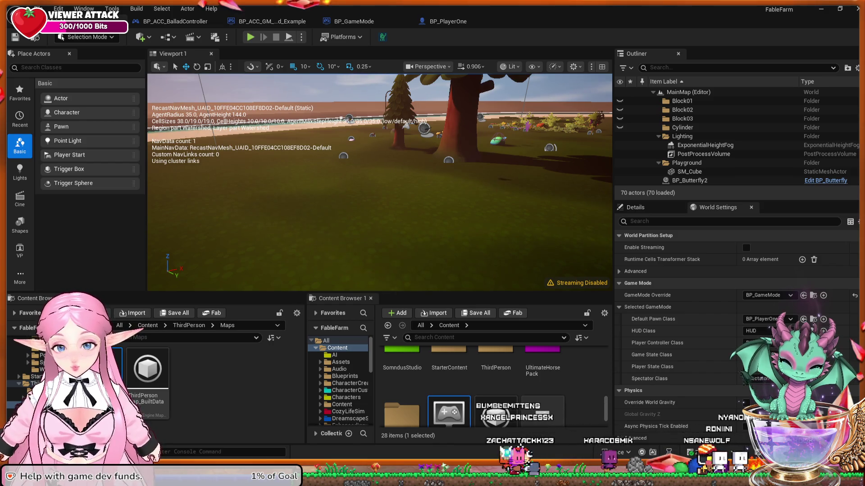
Browse the ACC content folders, peeking into Character before returning to ACC.
left_click(242, 369)
key("Down")
key("Down")
key("Down")
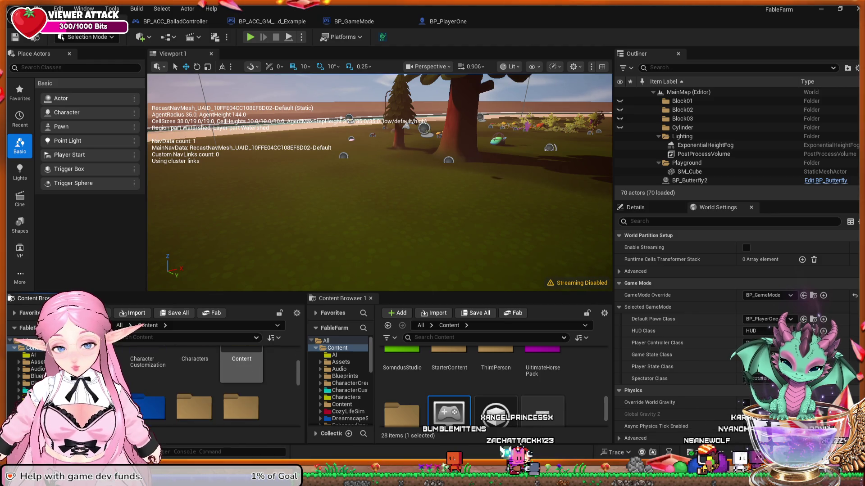
key("Down")
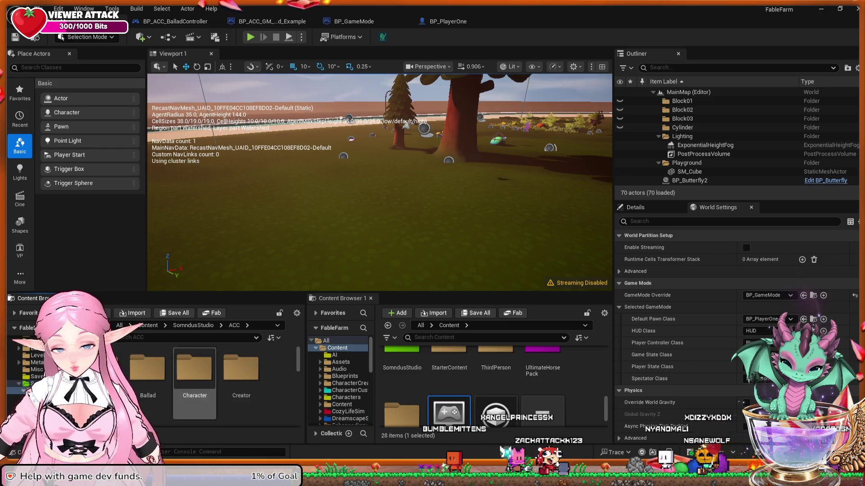
key("Right")
key("Left")
key("Return")
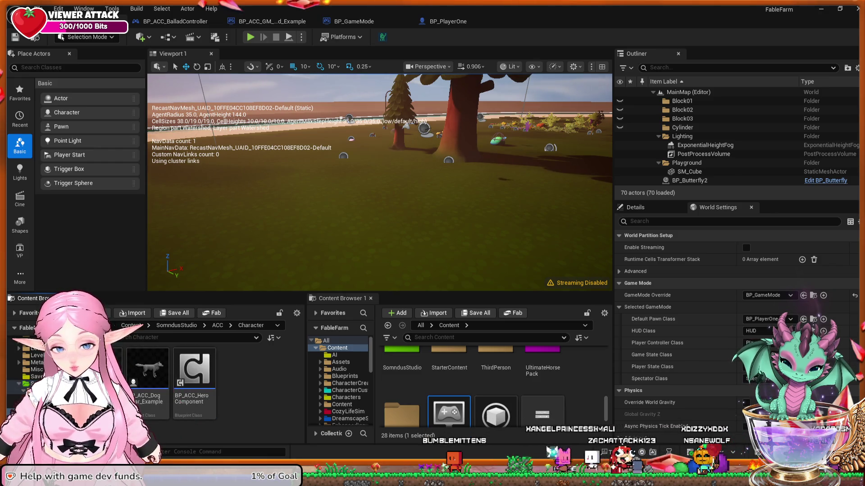
key("BackSpace")
Open Map_ACC_Creator_Example from the Creator folder and start playing it.
key("Right")
key("Return")
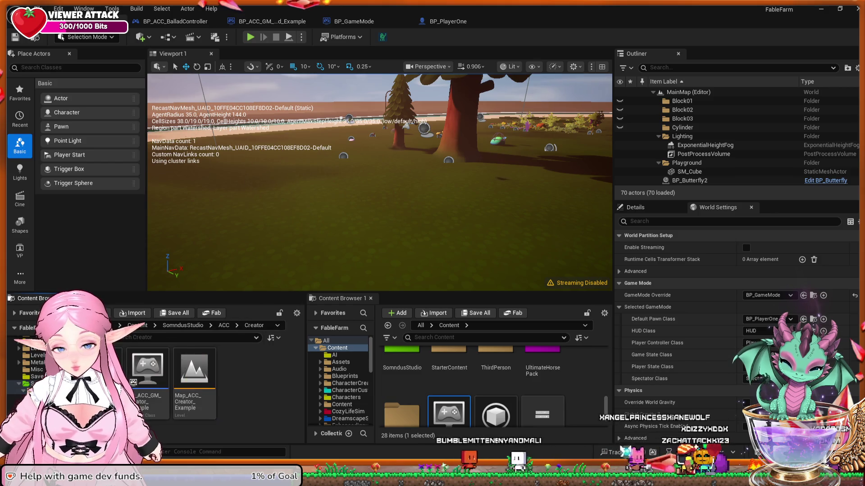
key("Right")
key("Return")
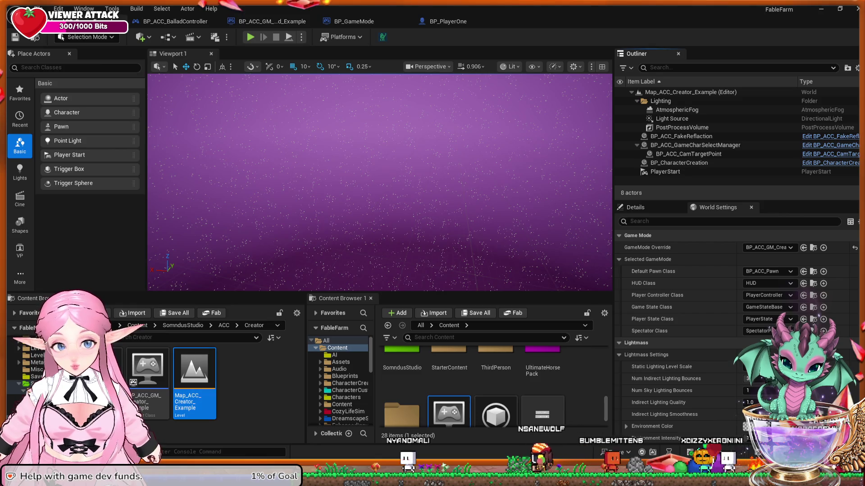
key("alt+p")
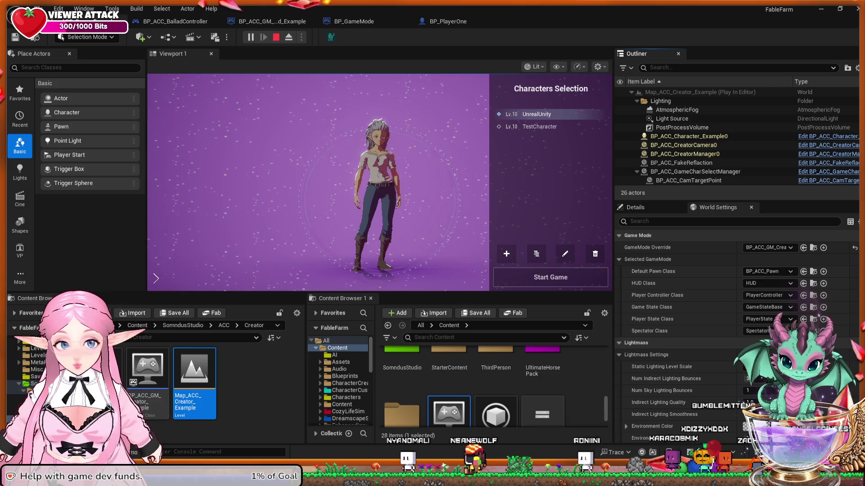
Start the game as TestCharacter and walk past the house up to the horse.
left_click(539, 126)
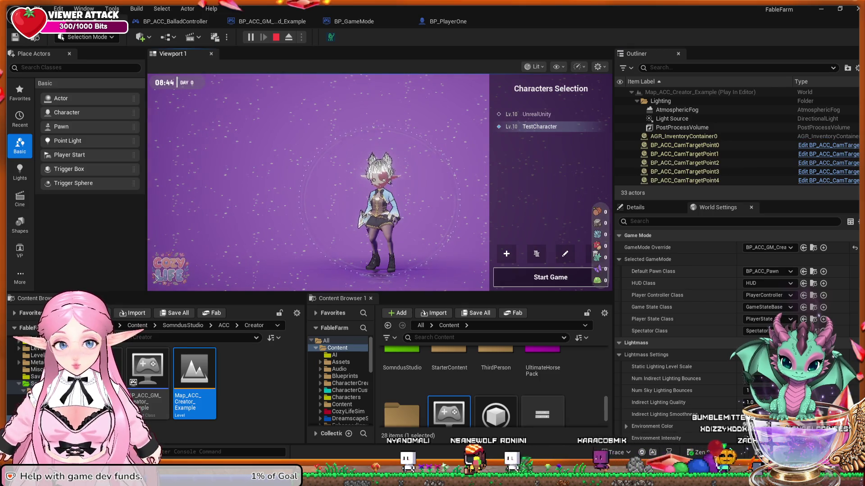
left_click(550, 277)
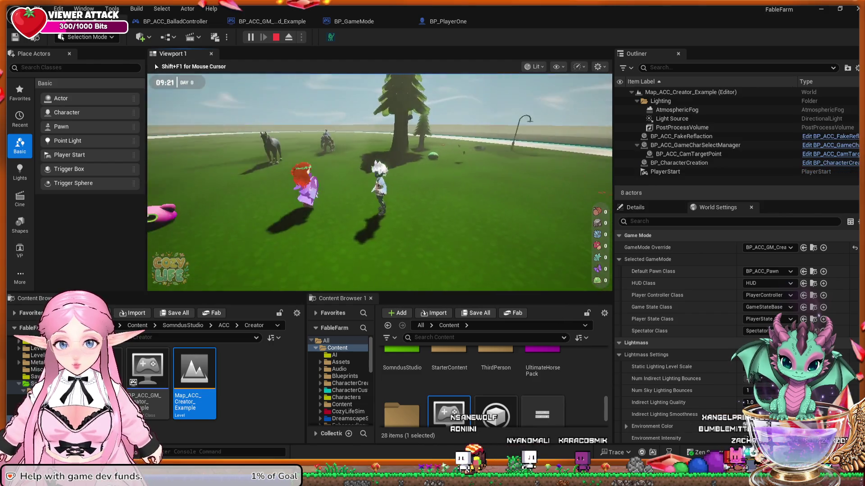
key("w")
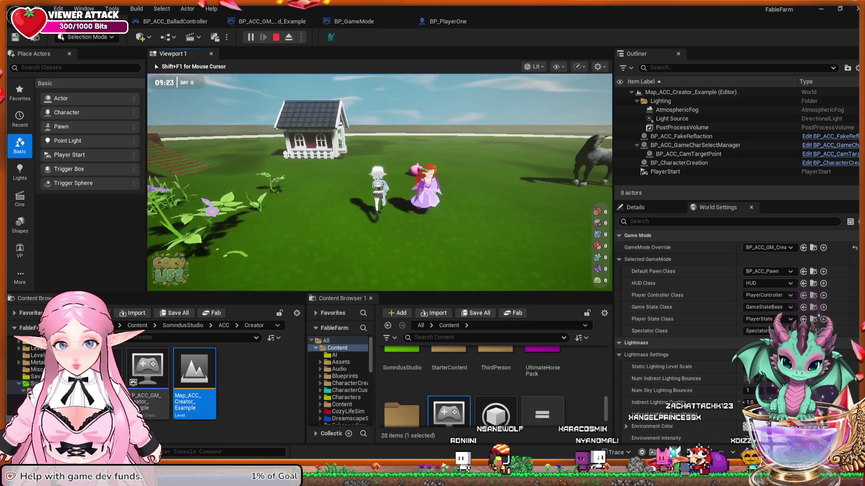
key("w")
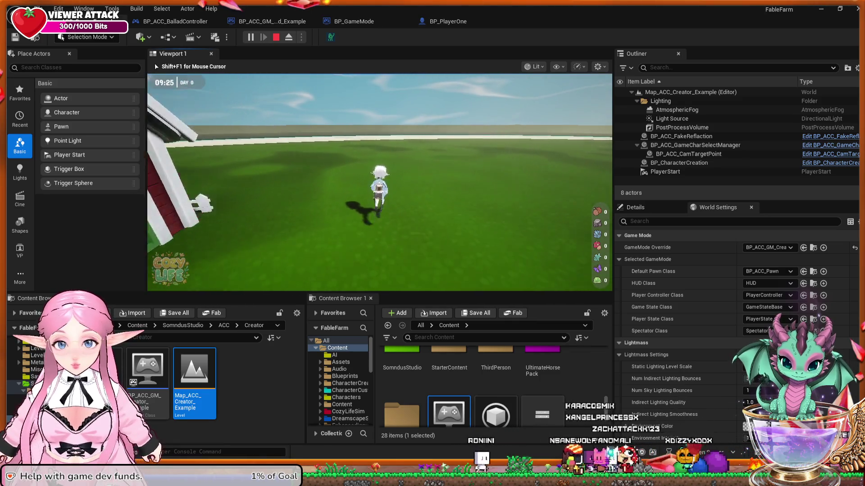
key("w")
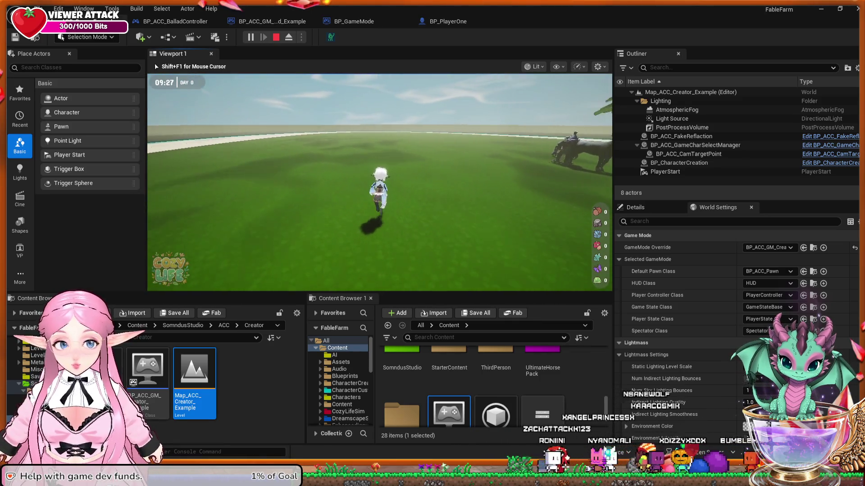
key("w")
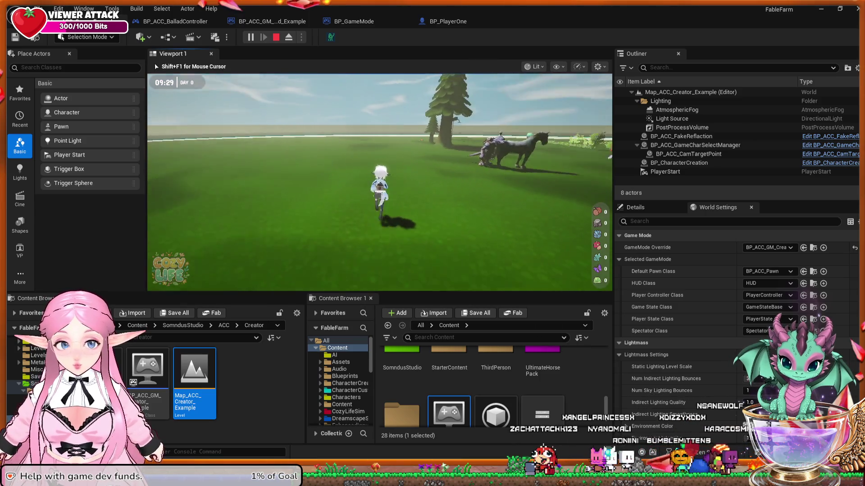
key("w")
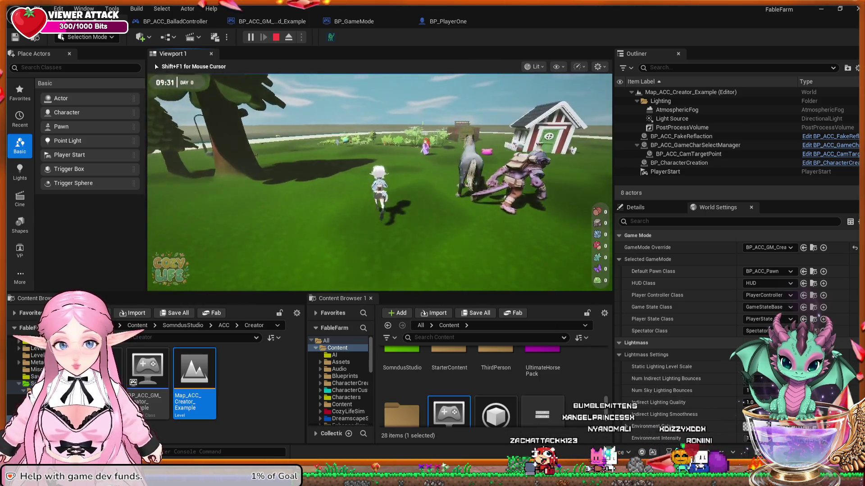
Swing the camera toward the house, mount the horse, then dismount.
key("e")
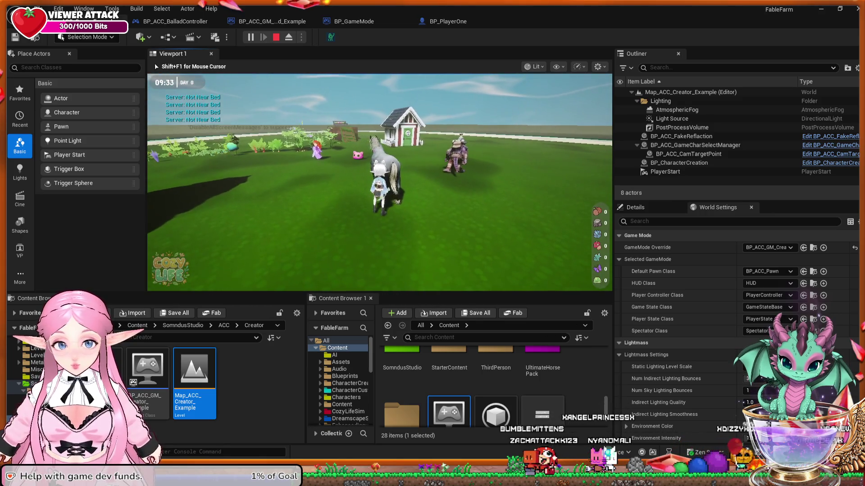
key("w")
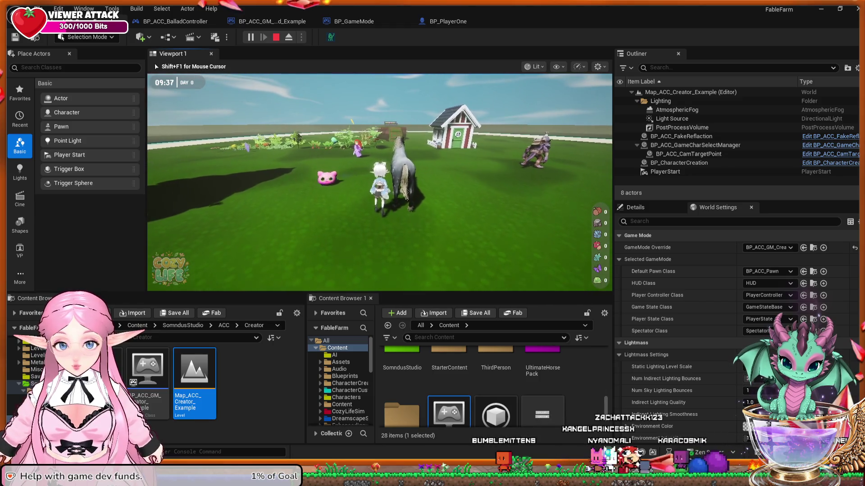
key("d")
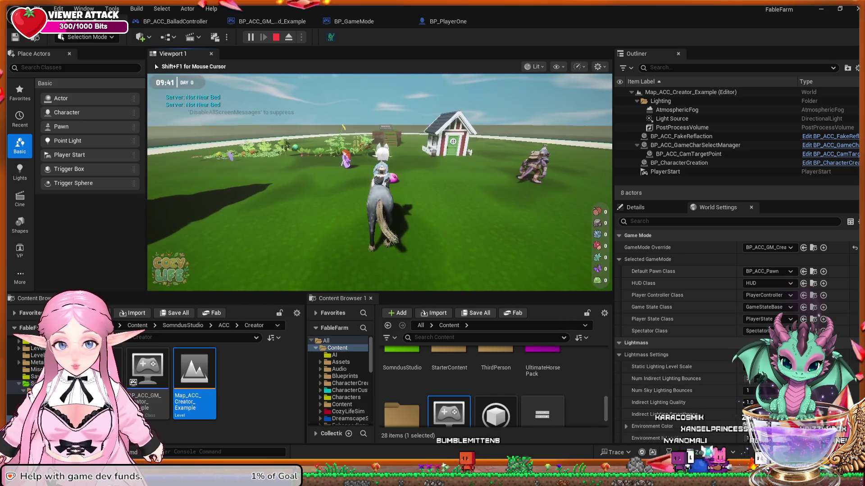
key("e")
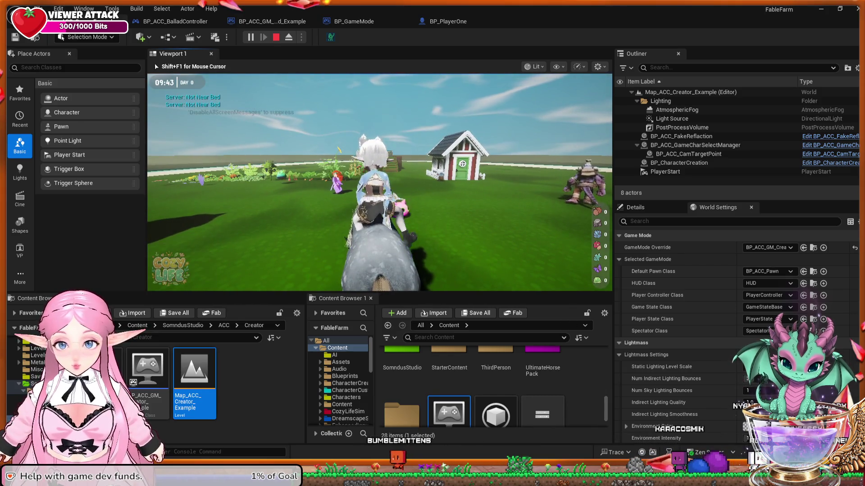
key("e")
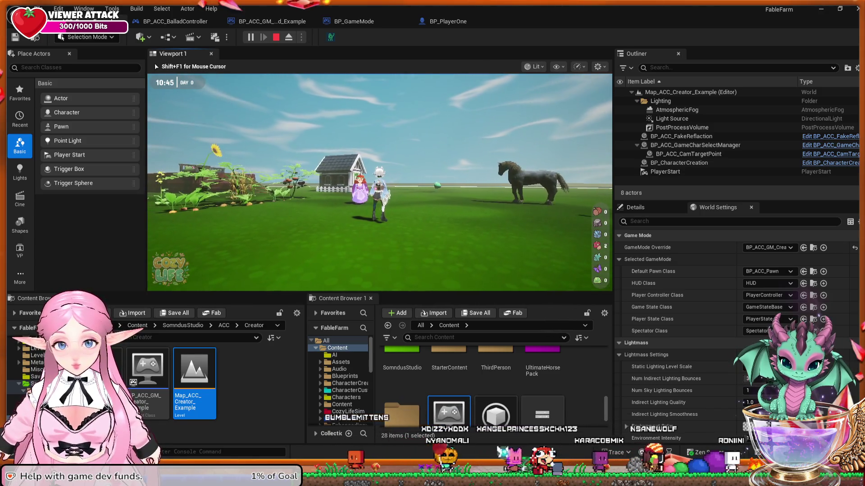
End the Play-in-Editor session to resume editing BP_PlayerOne.
key("Escape")
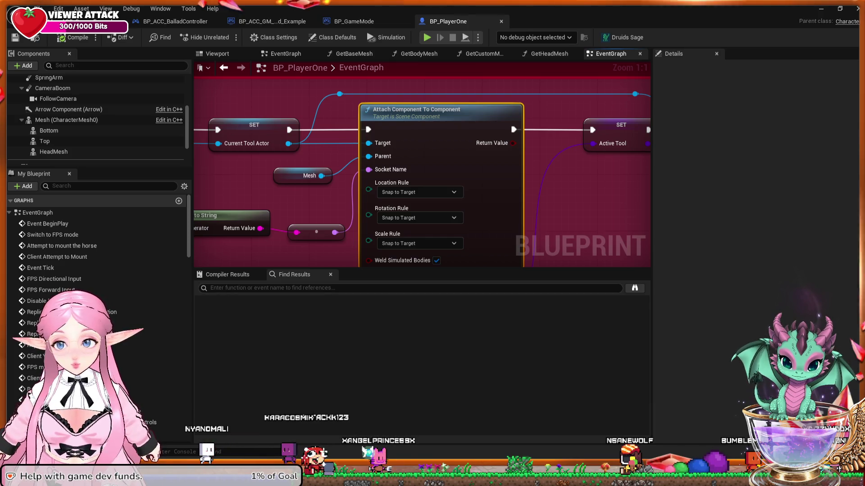
scroll(444, 172, "down", 3)
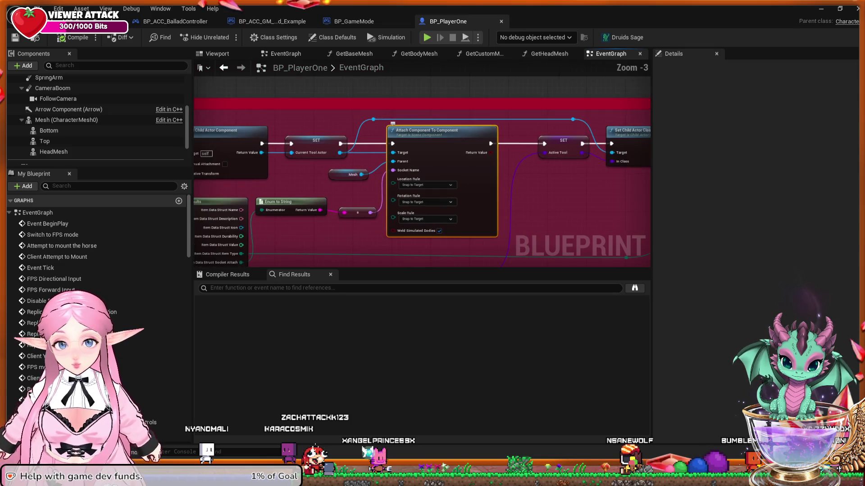
left_click_drag(422, 181, 648, 194)
left_click_drag(271, 180, 608, 194)
mouse_move(523, 180)
left_mouse_down()
mouse_move(585, 180)
mouse_move(261, 173)
left_mouse_up()
left_click_drag(585, 180, 343, 174)
left_click_drag(496, 176, 328, 172)
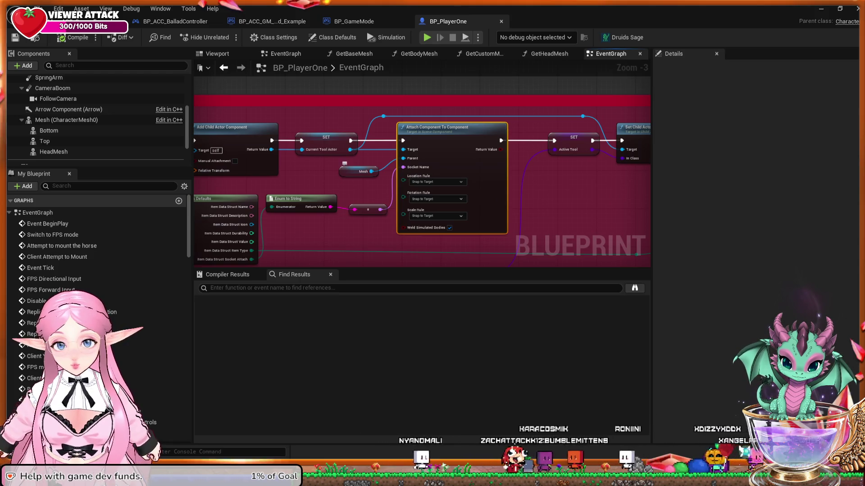
left_click(346, 170)
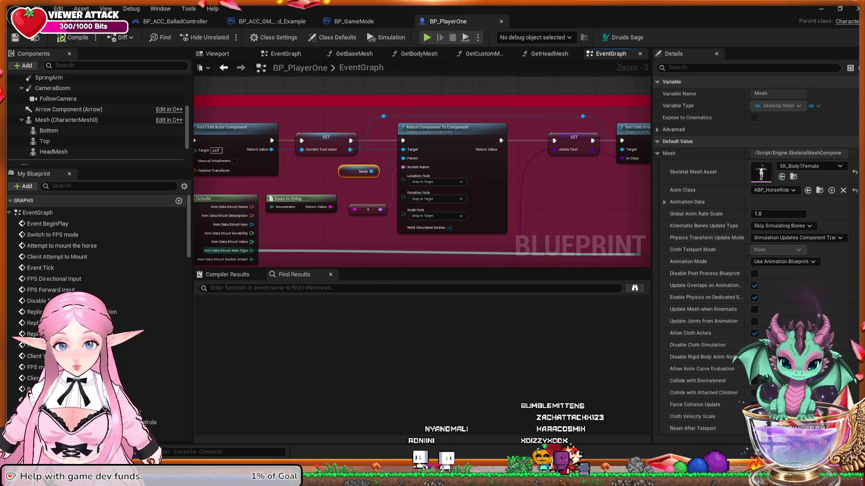
double_click(251, 251)
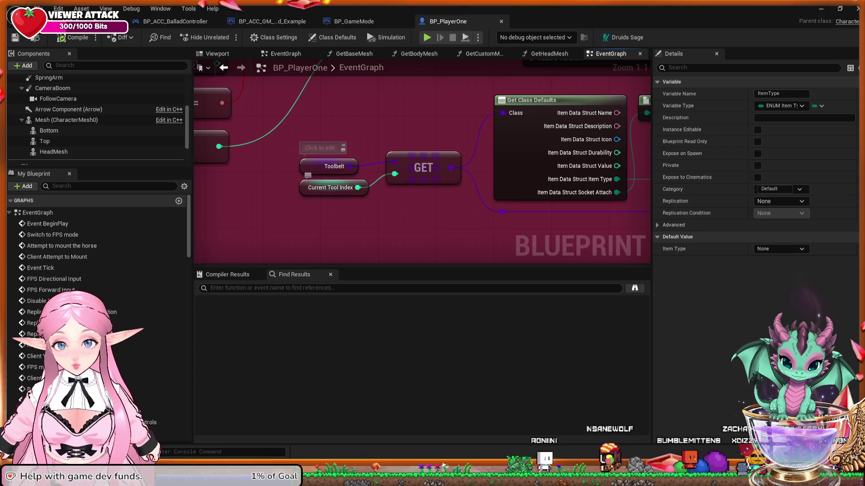
Inspect Current Tool Index, Toolbelt, the LAST INDEX checks, IA_CycleEquippedBack and Swinging Sword.
left_click(330, 187)
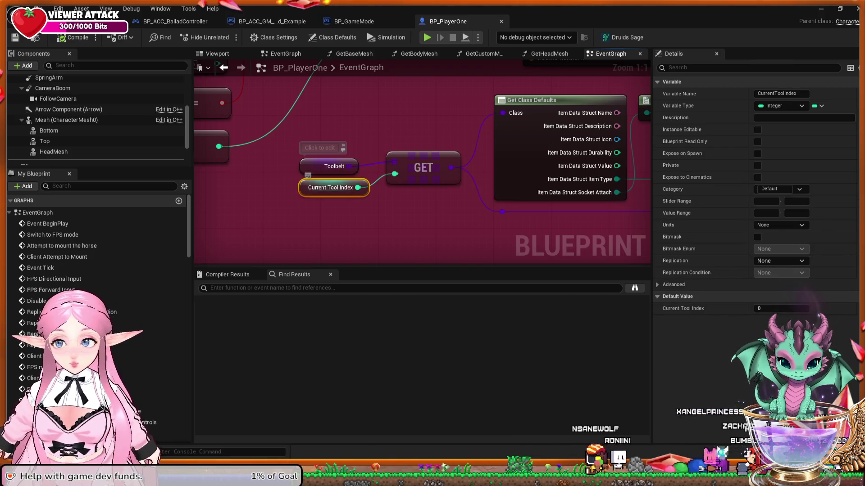
left_click(331, 166)
mouse_move(224, 161)
left_mouse_down()
mouse_move(406, 191)
mouse_move(454, 213)
mouse_move(570, 174)
mouse_move(719, 162)
mouse_move(814, 204)
left_mouse_up()
mouse_move(343, 189)
left_mouse_down()
mouse_move(621, 140)
mouse_move(671, 99)
left_mouse_up()
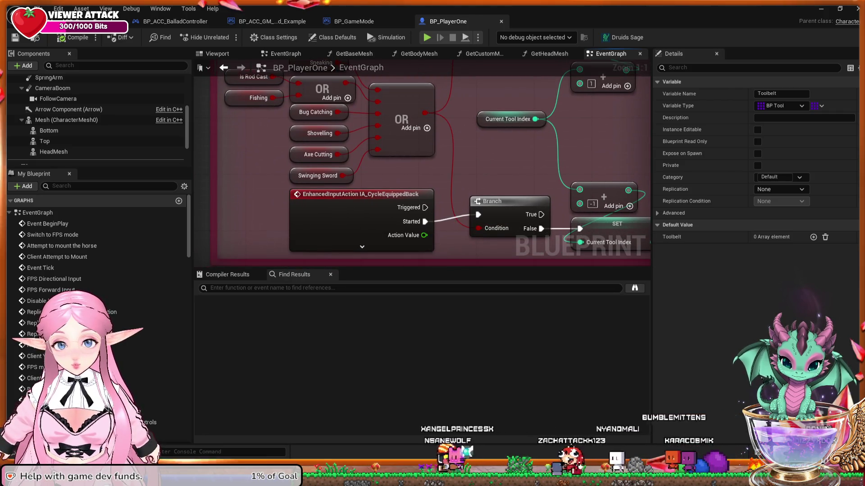
left_click(352, 216)
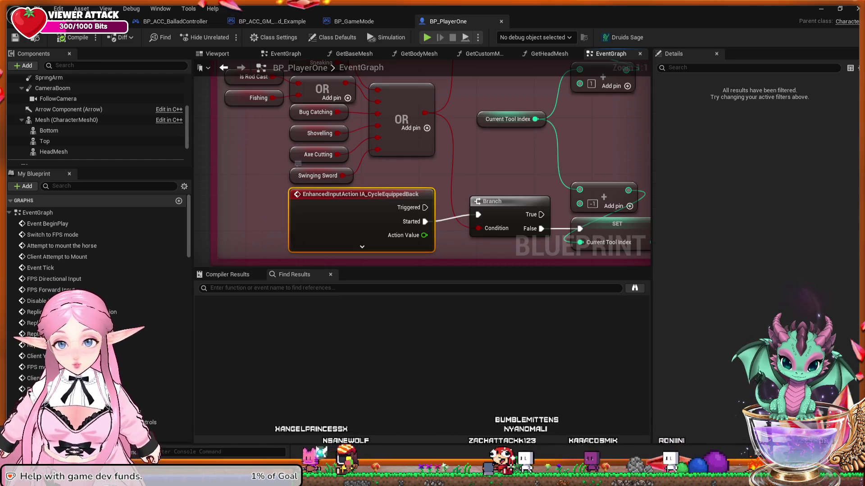
left_click(318, 175)
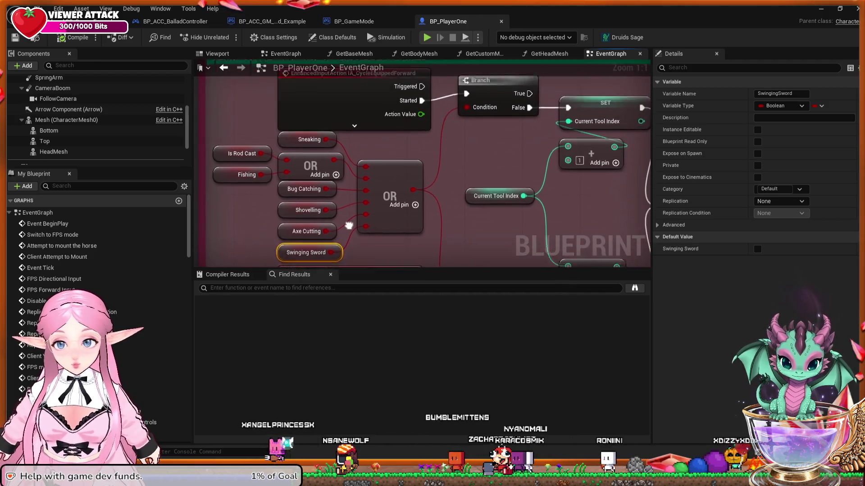
Inspect the cycle-forward SET nodes and Current Tool Actor, then return to FableFarm.
left_click_drag(351, 266, 209, 231)
left_click(460, 128)
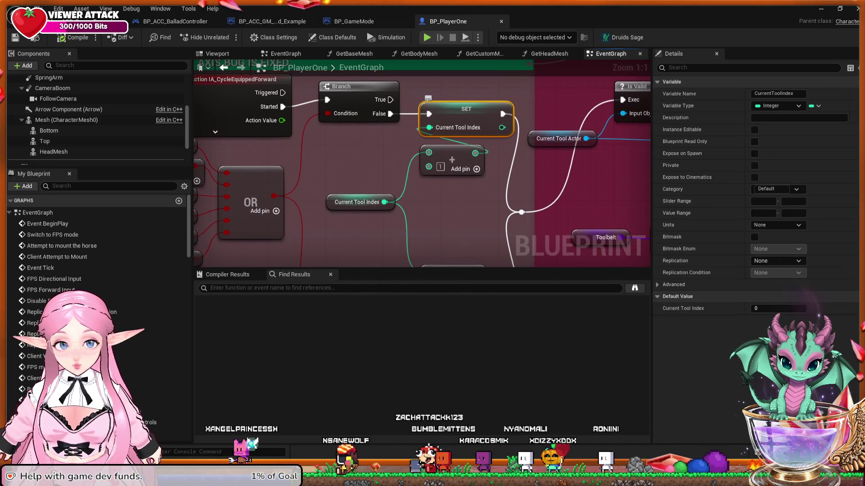
left_click(559, 138)
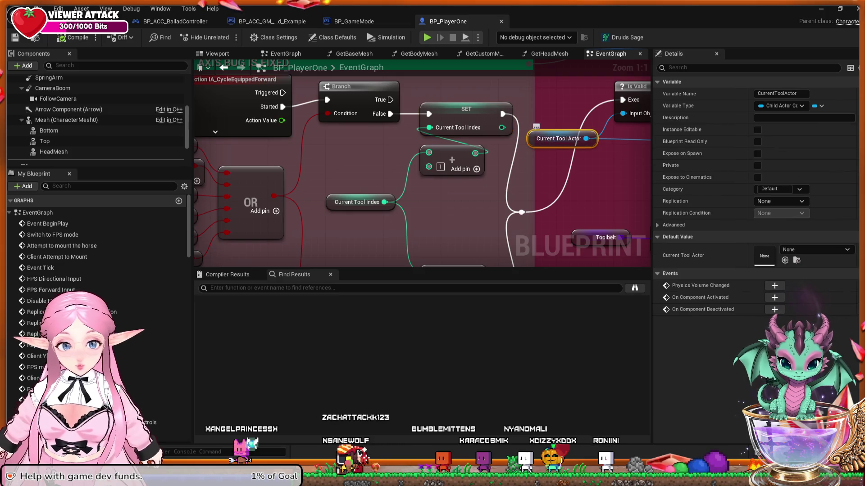
mouse_move(525, 184)
left_mouse_down()
mouse_move(453, 191)
mouse_move(464, 189)
mouse_move(242, 141)
mouse_move(349, 147)
mouse_move(315, 156)
mouse_move(289, 202)
mouse_move(166, 252)
mouse_move(45, 238)
left_mouse_up()
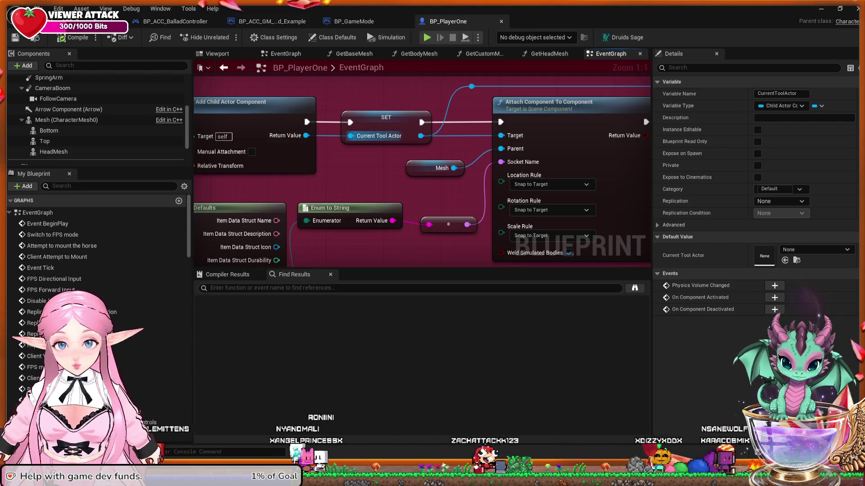
left_click(385, 128)
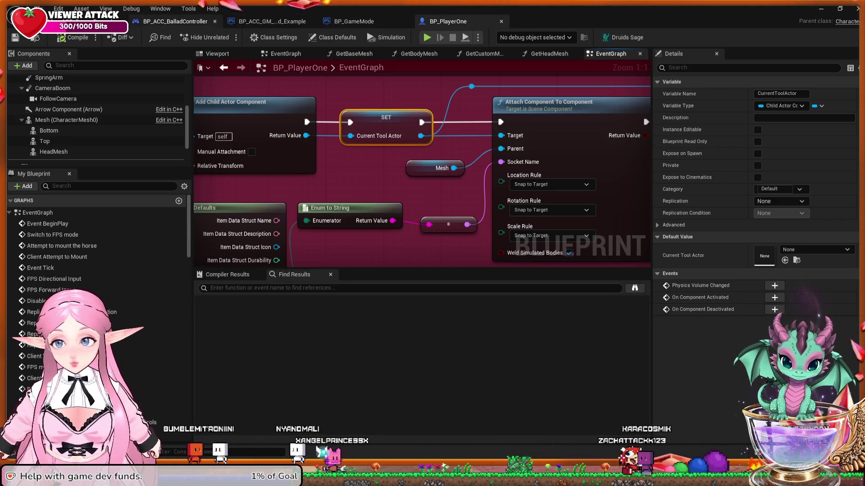
left_click(90, 21)
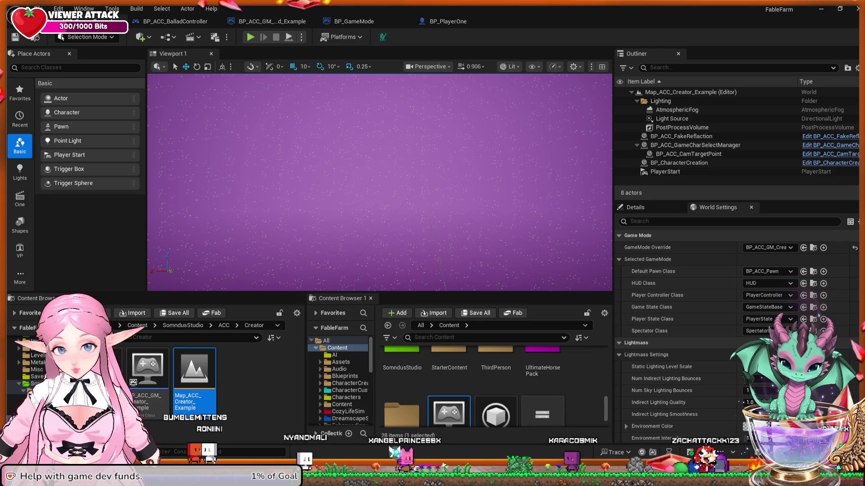
Go up to the Content root and into CozyLifeSim > Code to reach BP_PlayerCharacter.
left_click(193, 325)
left_click(147, 325)
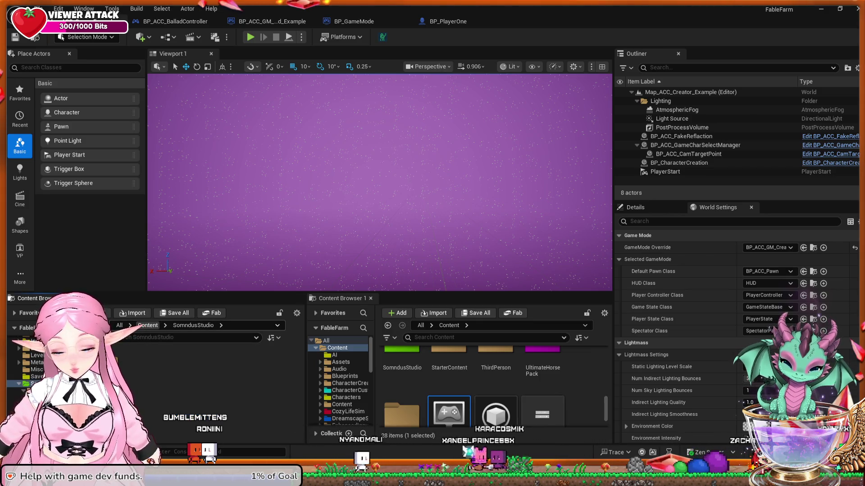
scroll(194, 378, "down", 2)
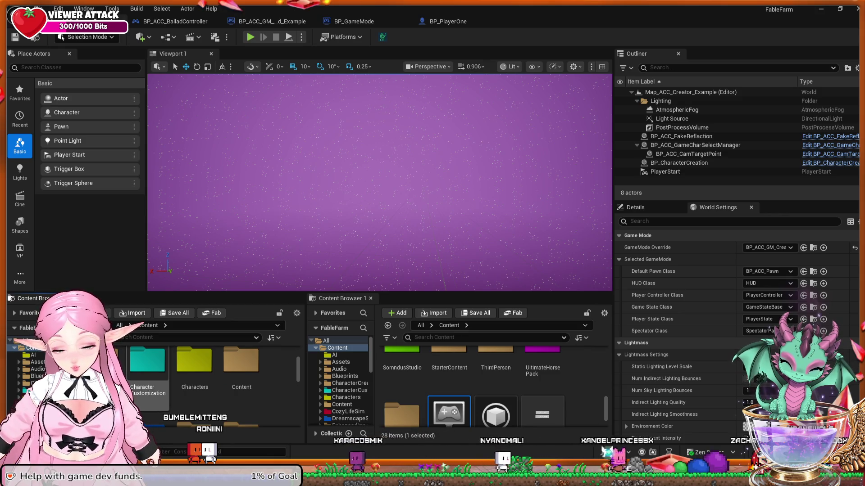
scroll(194, 378, "down", 2)
double_click(101, 391)
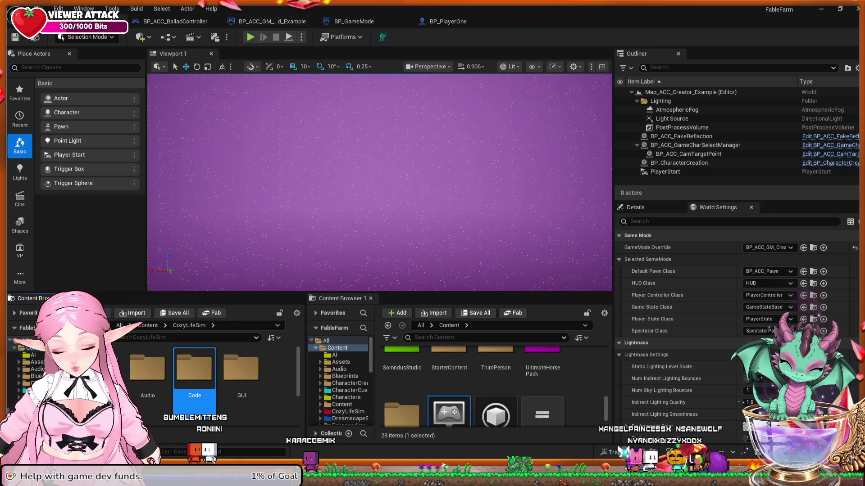
double_click(194, 362)
scroll(194, 387, "down", 1)
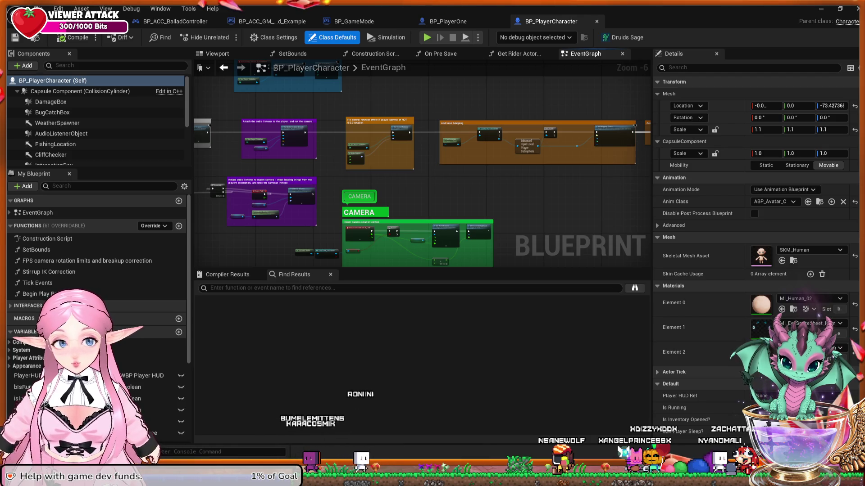
left_click(448, 21)
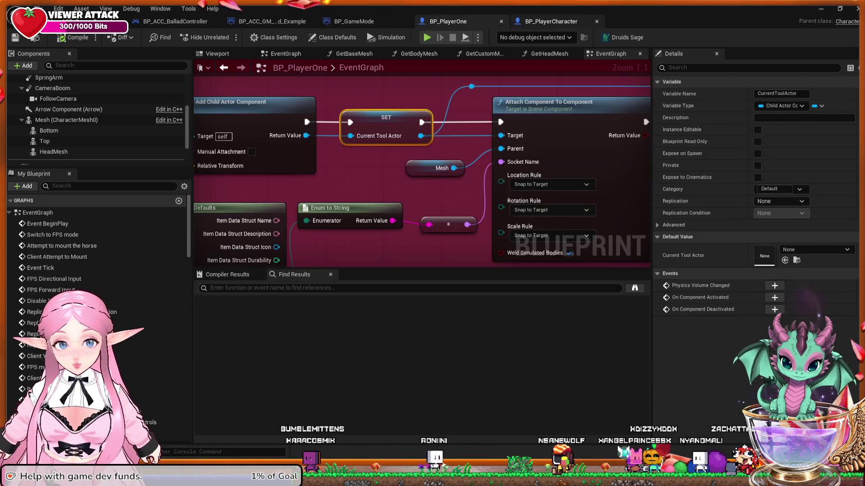
key("ctrl+Tab")
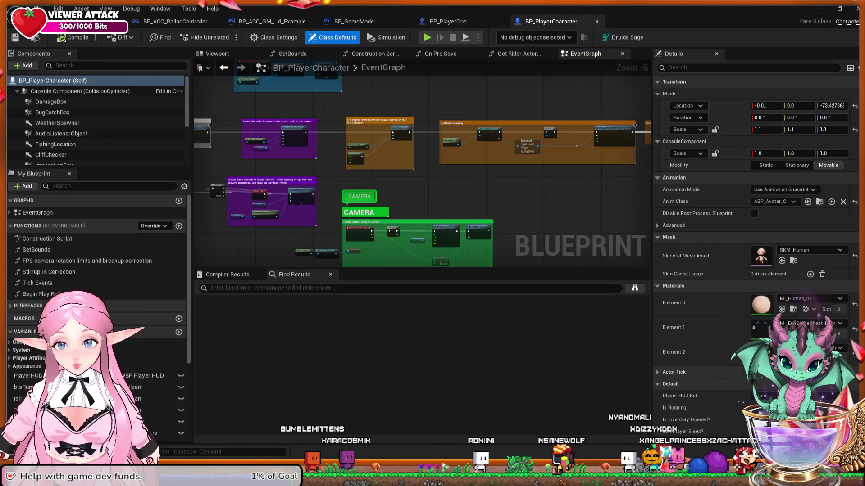
scroll(421, 171, "up", 4)
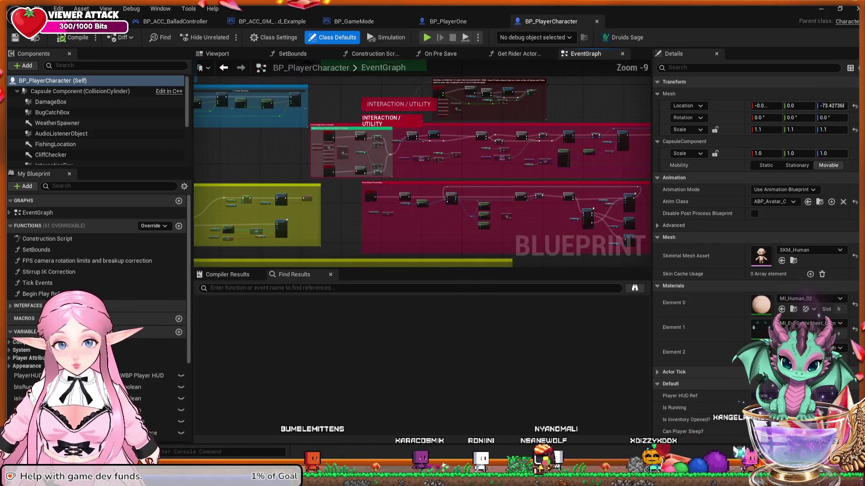
scroll(309, 169, "up", 3)
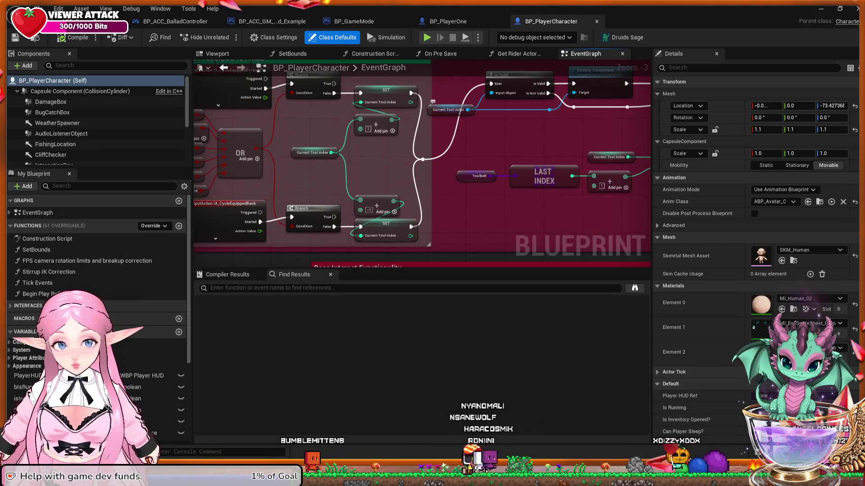
left_click(448, 110)
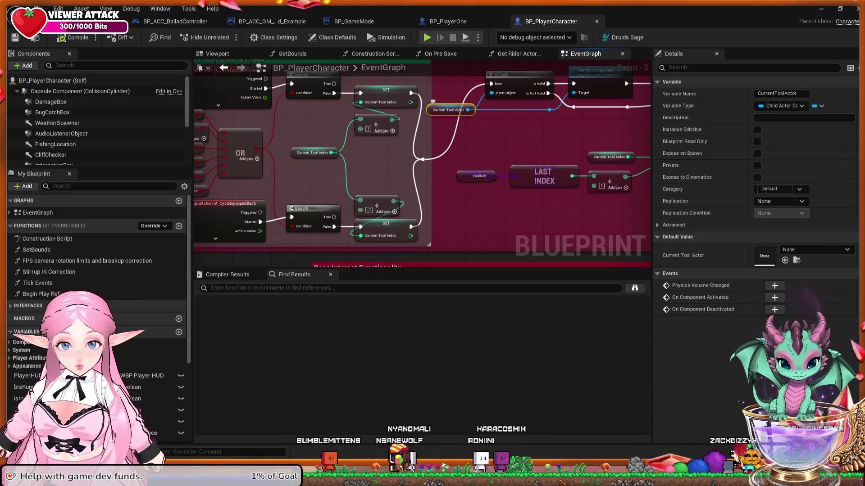
left_click(673, 225)
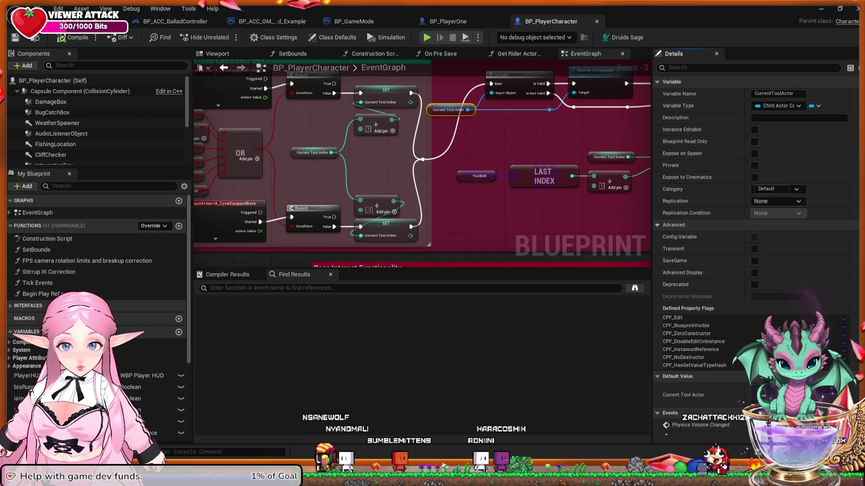
left_click(674, 225)
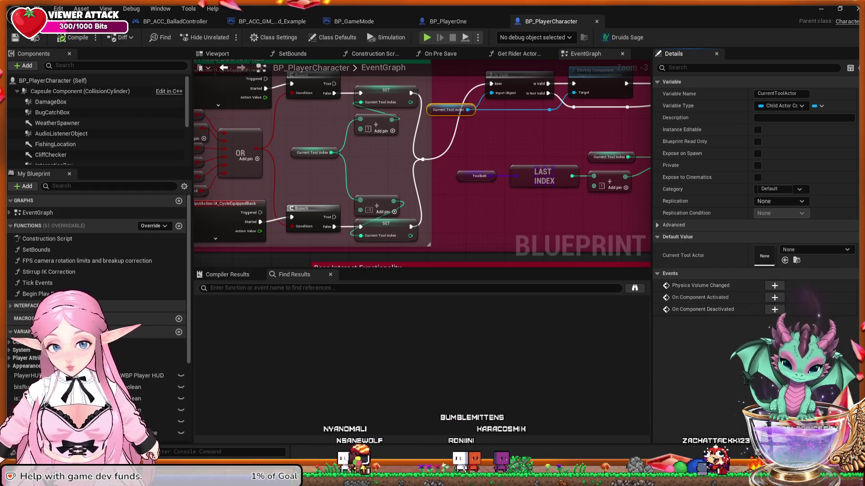
scroll(97, 279, "down", 5)
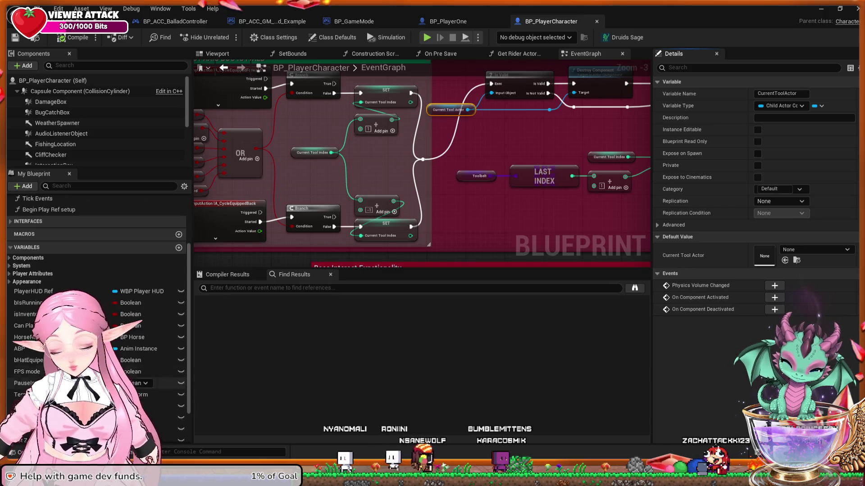
scroll(97, 279, "down", 2)
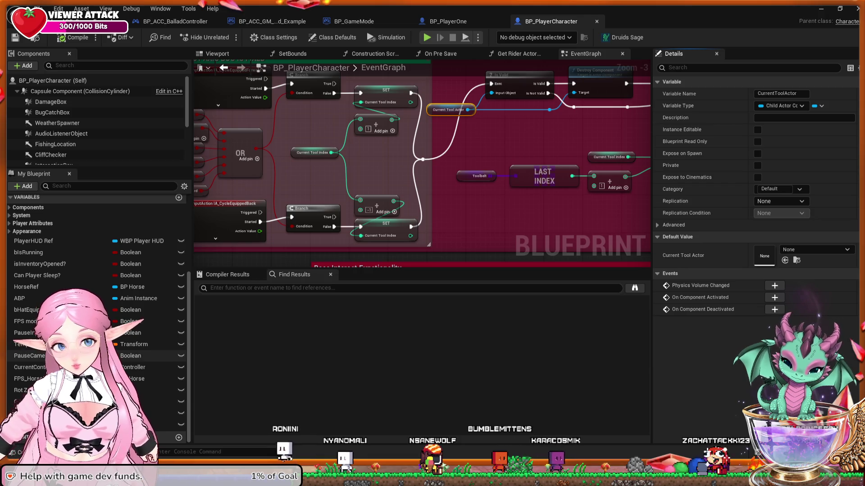
left_click_drag(470, 153, 380, 231)
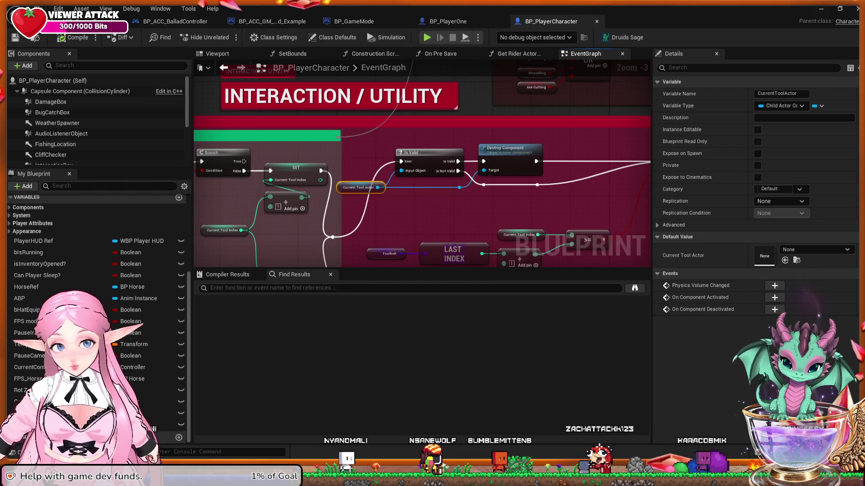
Check the SET Current Tool Index node, then ActiveTool's BP Tool settings under System.
left_click(296, 173)
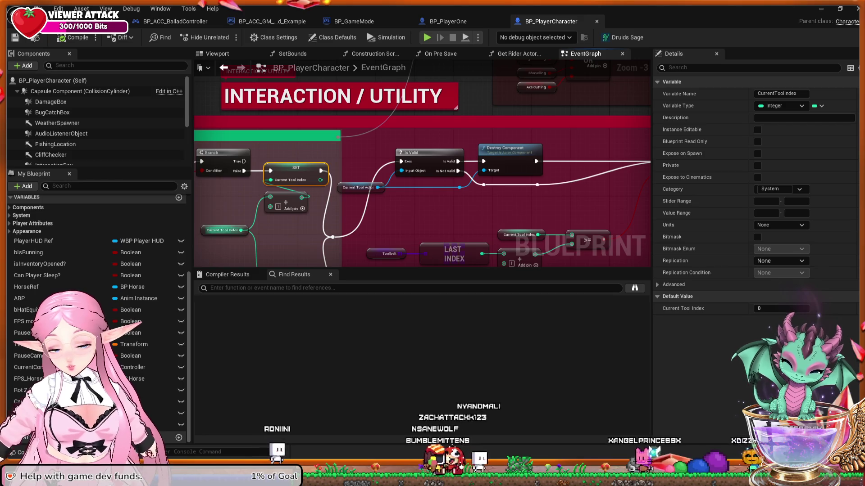
left_click(28, 207)
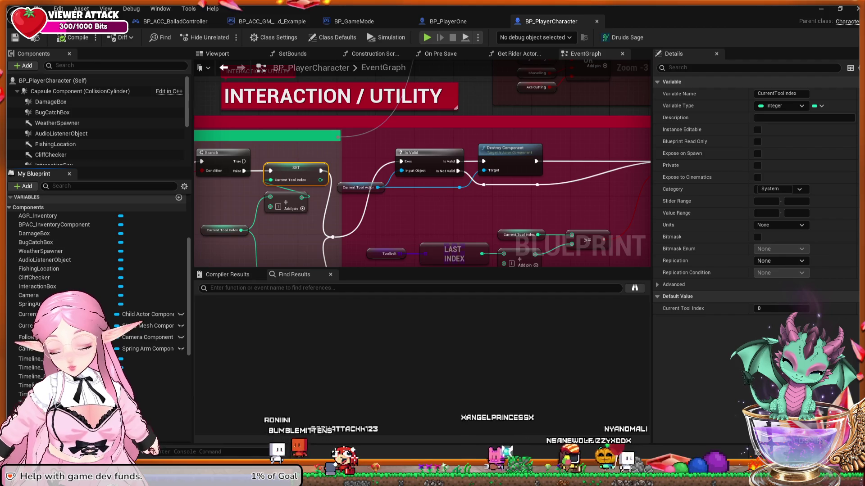
scroll(95, 252, "down", 3)
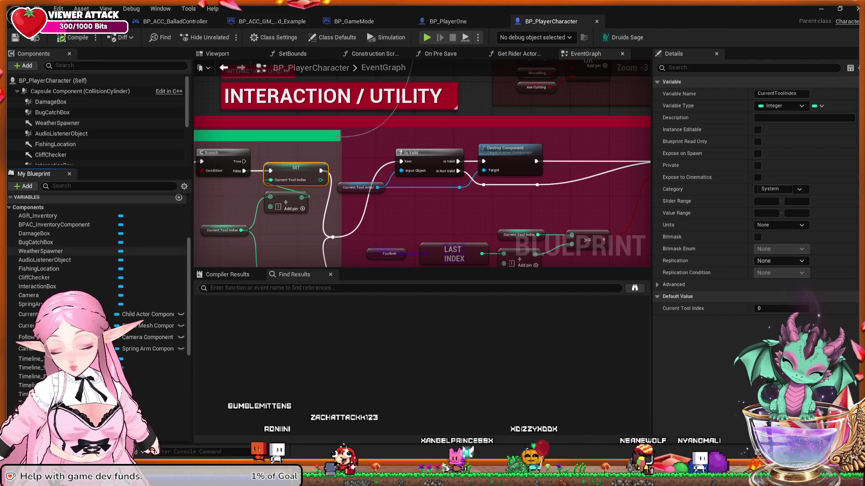
scroll(94, 252, "up", 3)
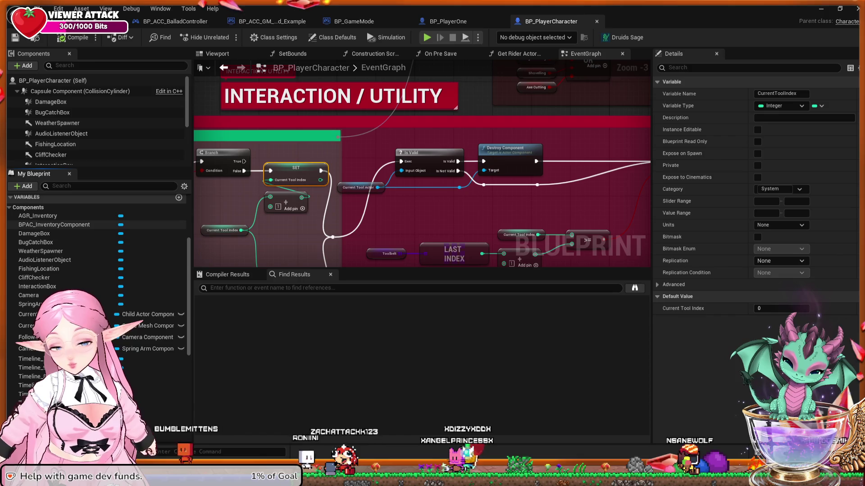
left_click(28, 207)
left_click(22, 215)
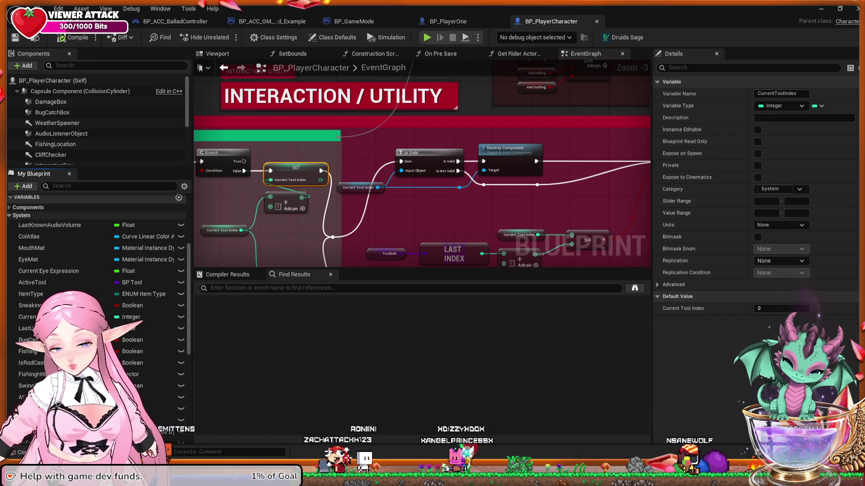
scroll(90, 223, "down", 1)
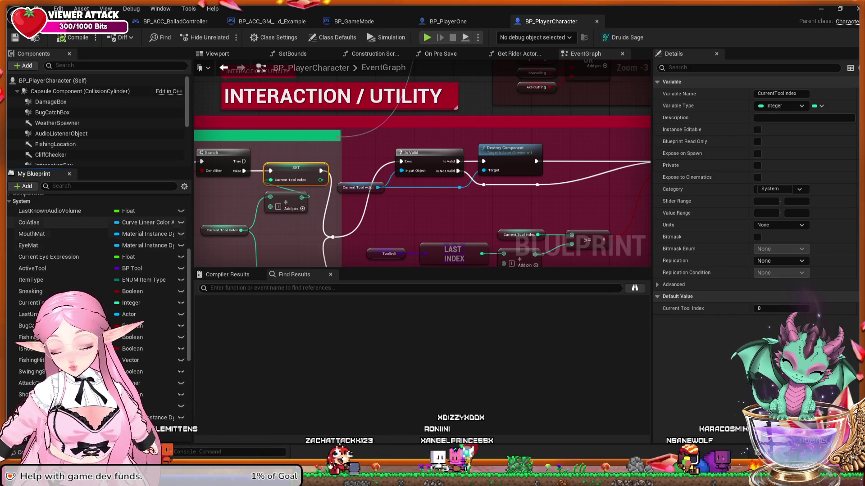
left_click(32, 268)
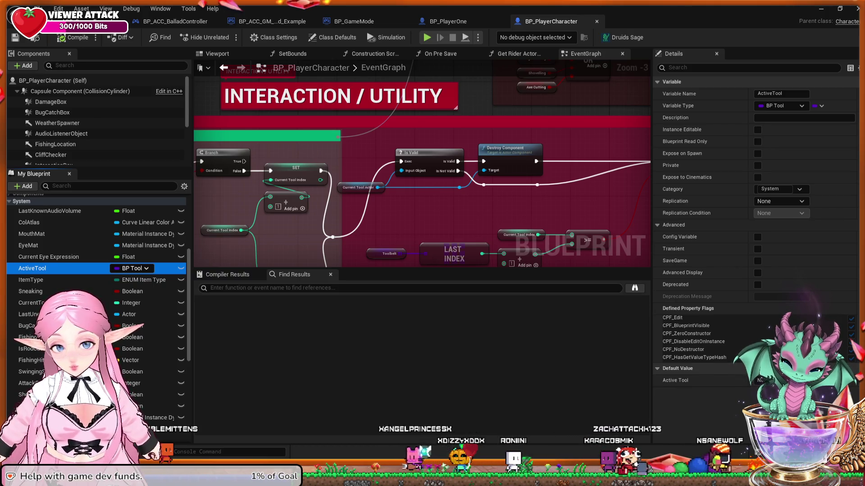
Review the OR, Branch and Set Child Actor Class nodes in the EventGraph.
mouse_move(234, 240)
left_mouse_down()
mouse_move(291, 214)
mouse_move(350, 155)
mouse_move(387, 158)
mouse_move(510, 201)
mouse_move(322, 199)
mouse_move(117, 159)
mouse_move(10, 210)
left_mouse_up()
left_click_drag(423, 180, 128, 193)
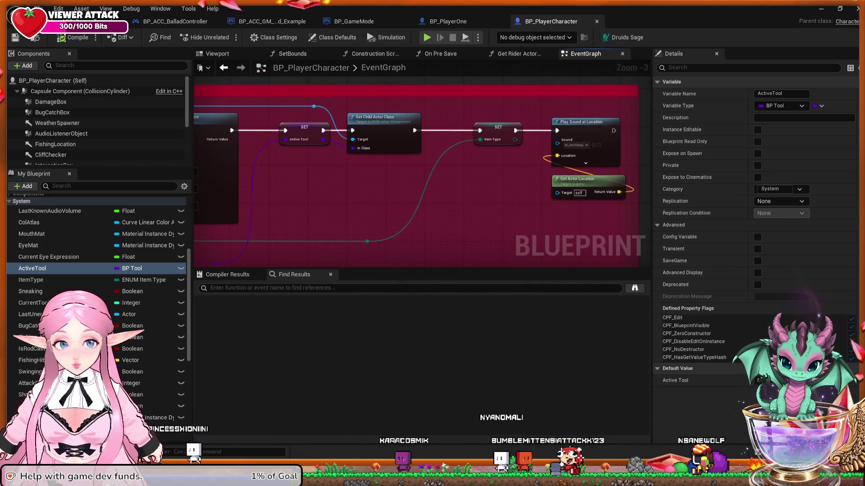
left_click_drag(314, 233, 303, 233)
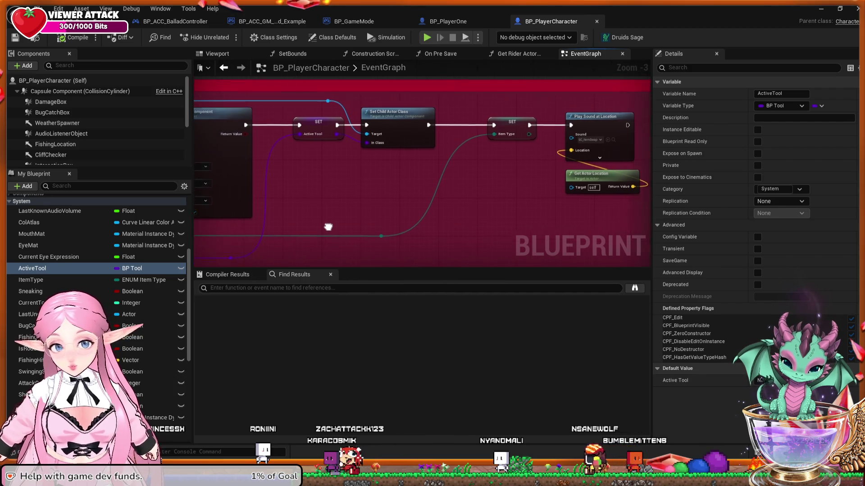
scroll(328, 228, "down", 2)
Survey Base Interact Functionality and Attach Component To Component, then return to FableFarm.
left_click_drag(329, 228, 525, 142)
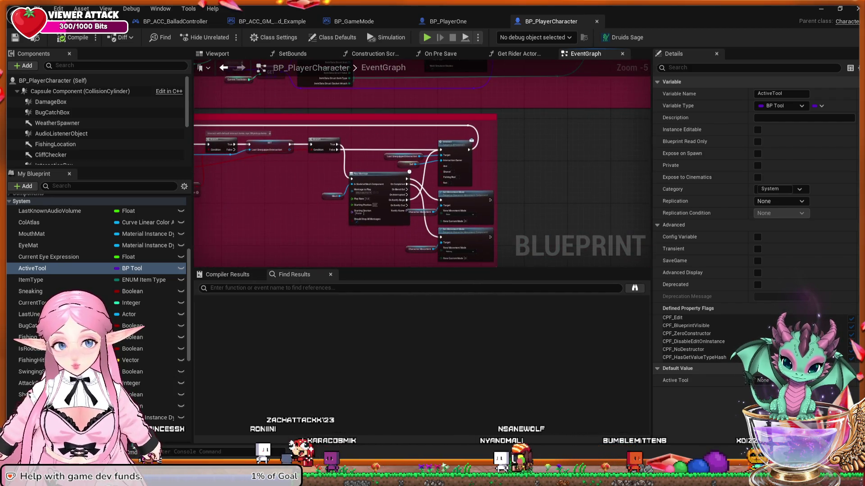
left_click_drag(342, 225, 490, 225)
mouse_move(316, 225)
left_mouse_down()
mouse_move(405, 234)
mouse_move(406, 243)
mouse_move(437, 255)
mouse_move(424, 334)
left_mouse_up()
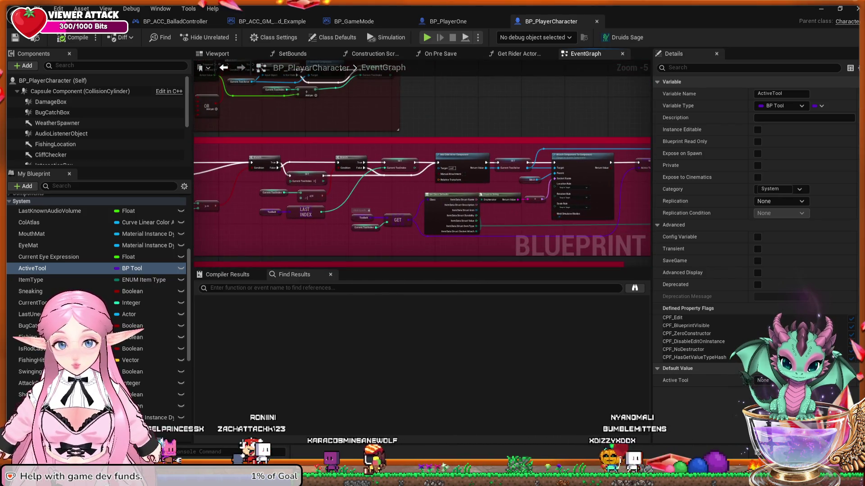
scroll(388, 212, "up", 2)
left_click_drag(424, 180, 296, 202)
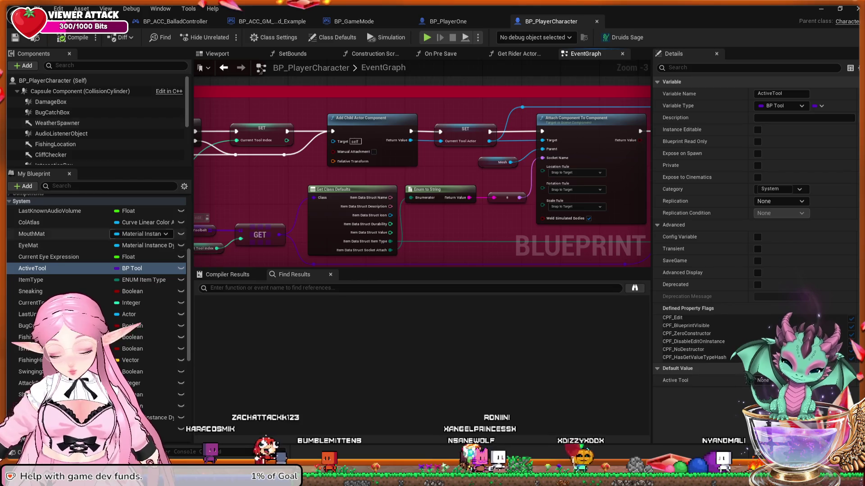
key("alt+Tab")
scroll(211, 387, "down", 1)
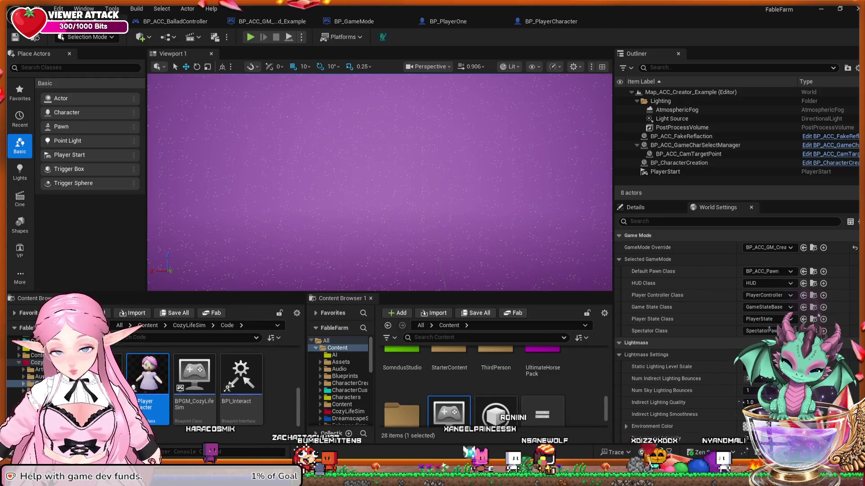
Open the BP_Tool blueprint from the CozyLifeSim Code Tools folder.
scroll(212, 388, "up", 3)
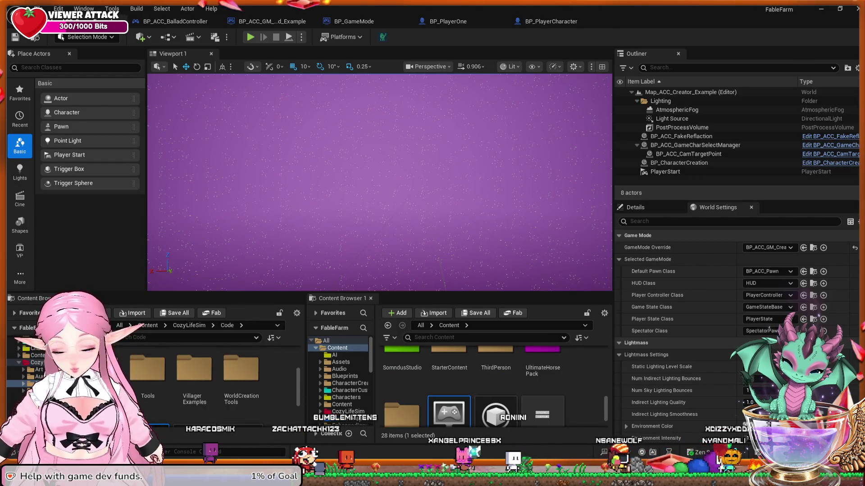
double_click(147, 372)
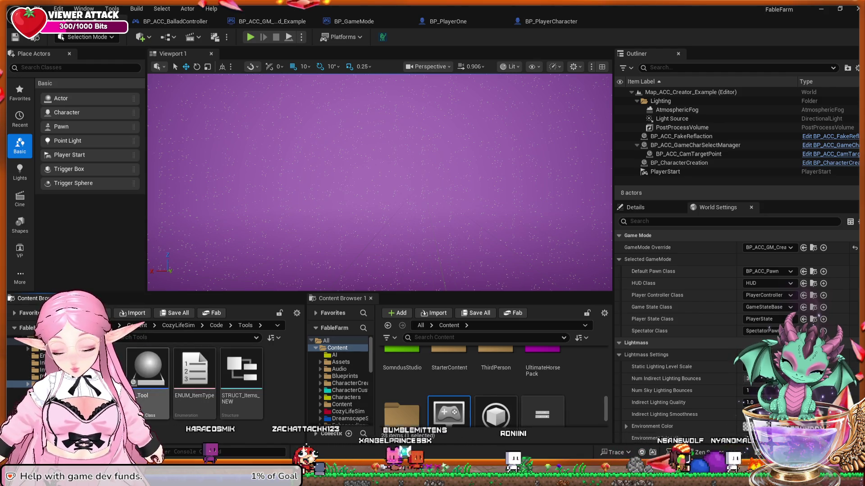
double_click(148, 372)
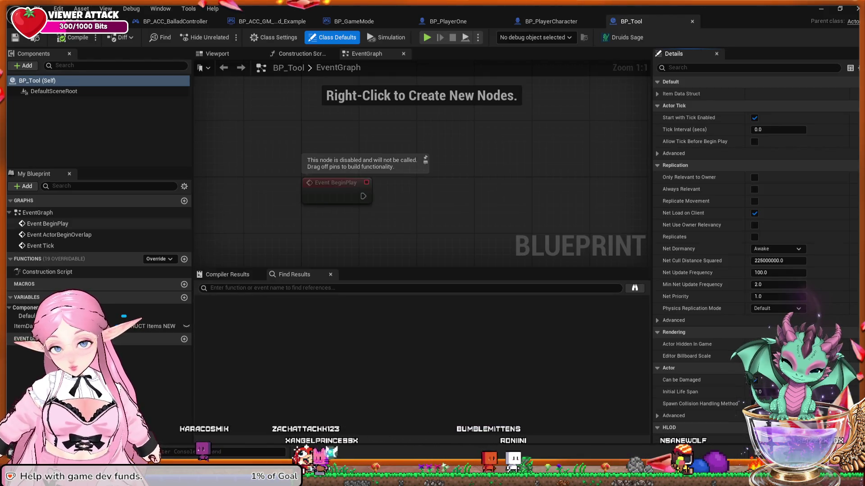
Review BP_Tool's ItemDataStruct variable, construction script, event graph and class defaults, then close it.
left_click(23, 326)
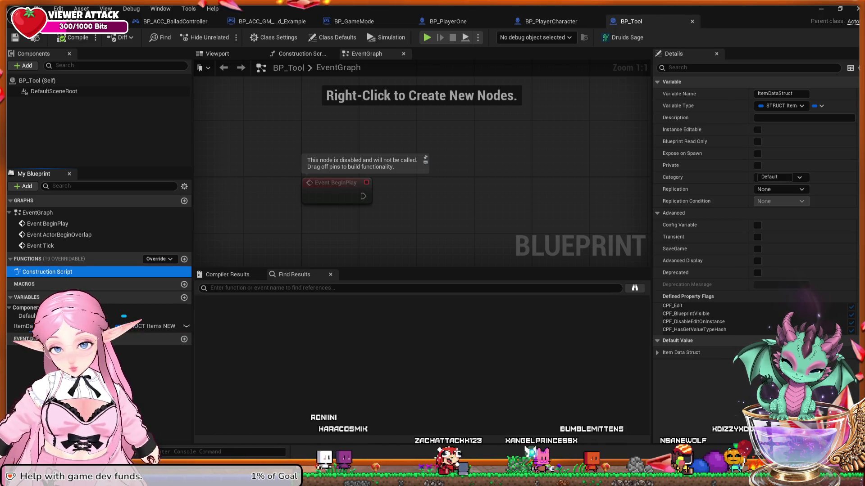
double_click(149, 272)
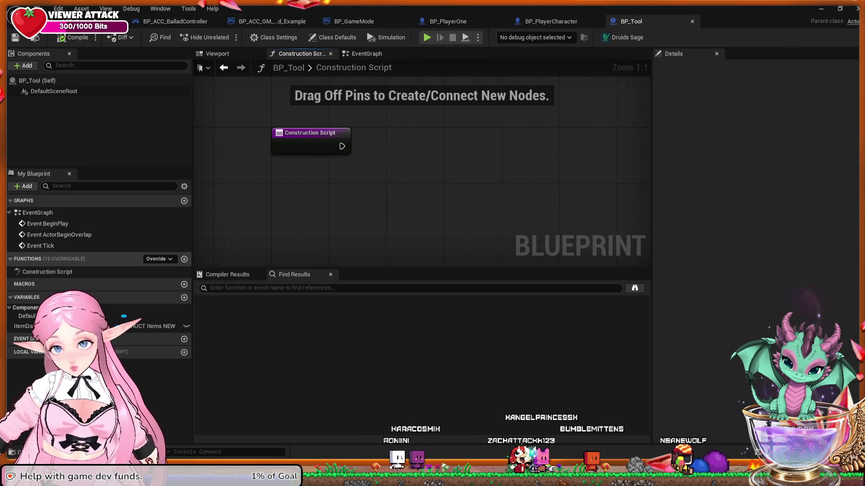
double_click(38, 213)
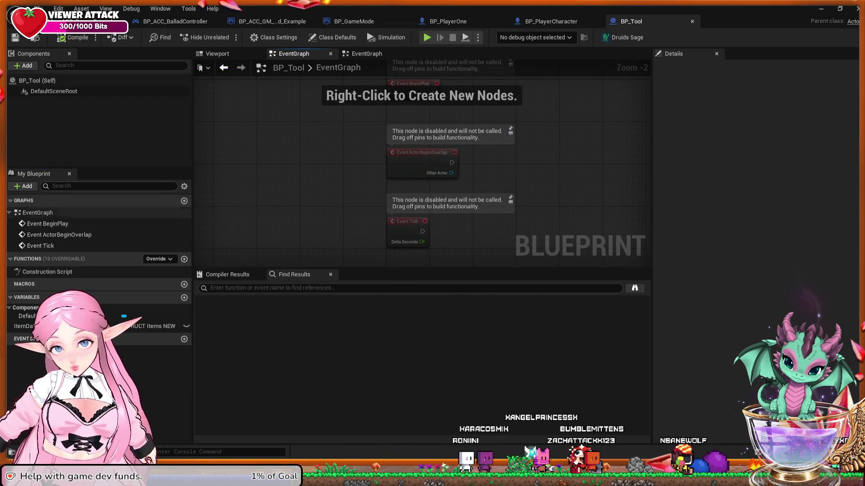
left_click(333, 38)
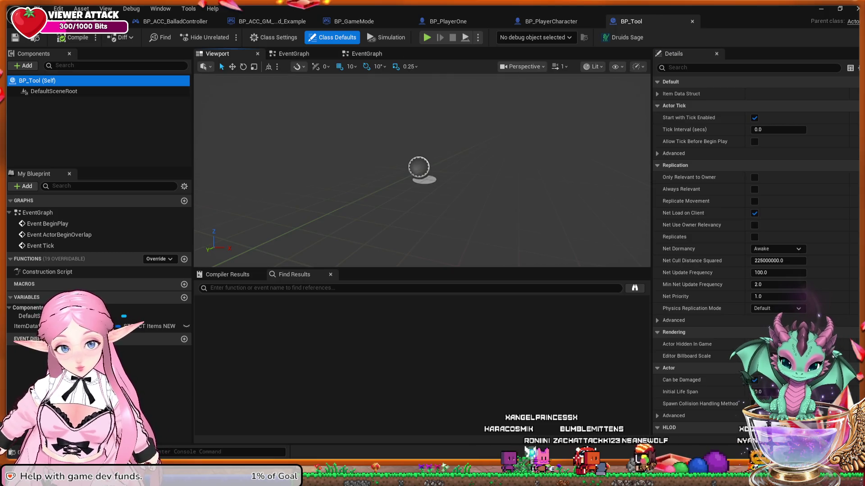
scroll(755, 252, "down", 4)
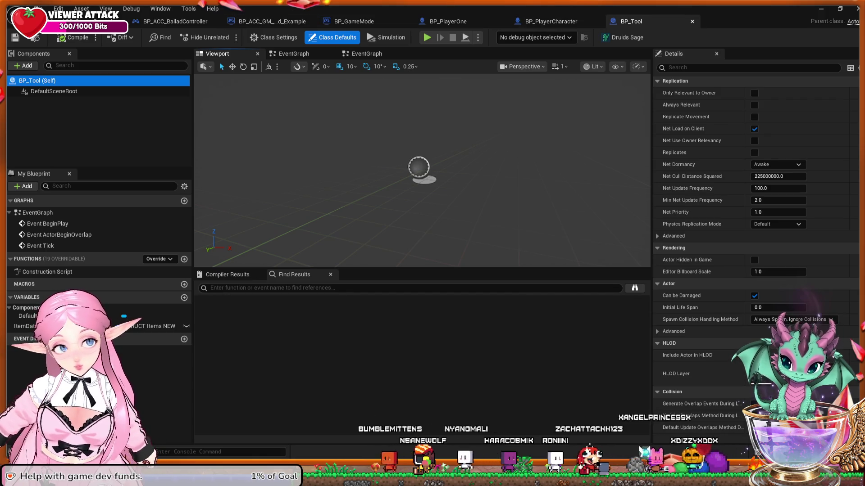
left_click(693, 21)
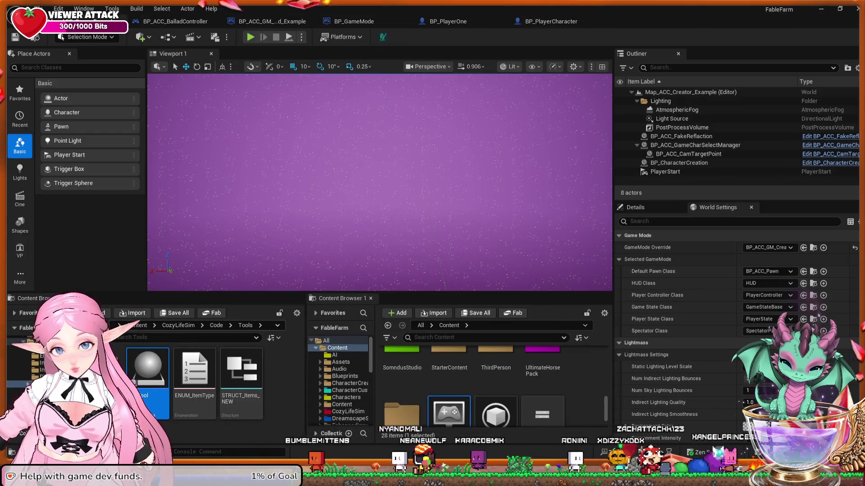
Open STRUCT_Items_NEW, expand and collapse its Name and ItemType fields, then close it.
double_click(242, 373)
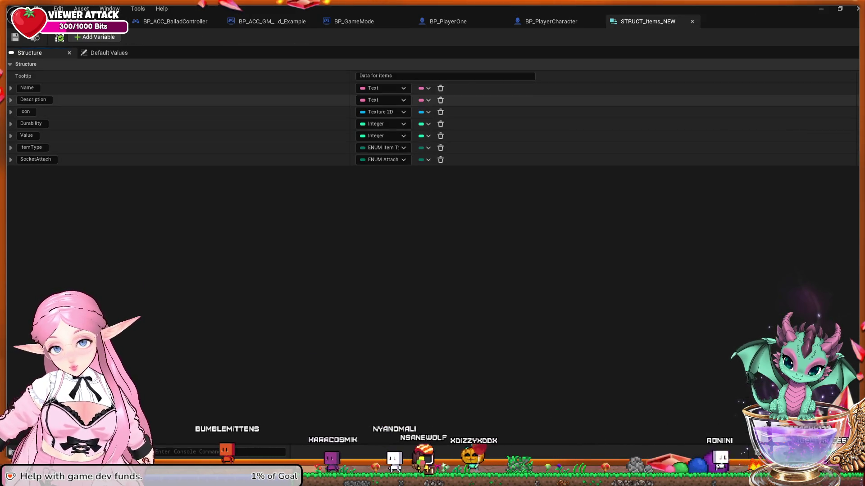
left_click(11, 88)
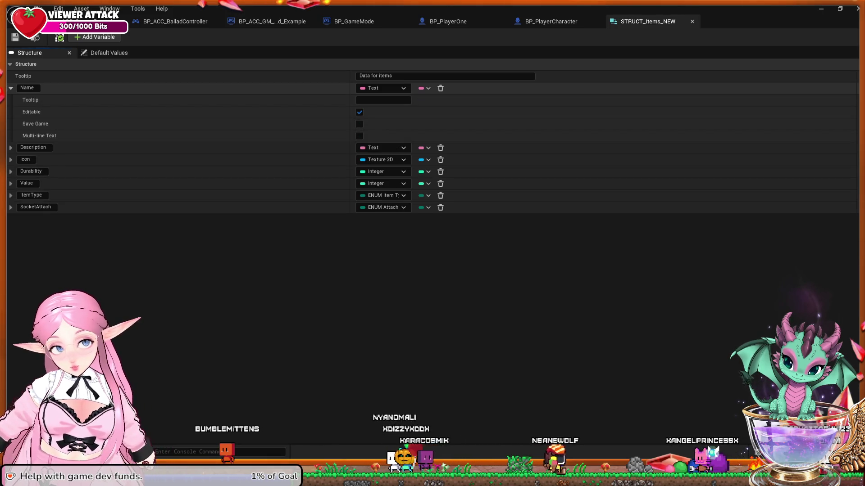
left_click(10, 87)
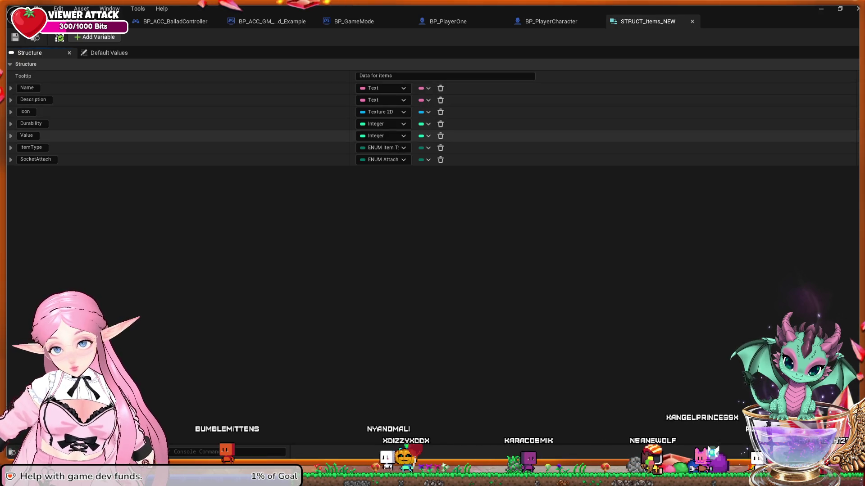
left_click(11, 148)
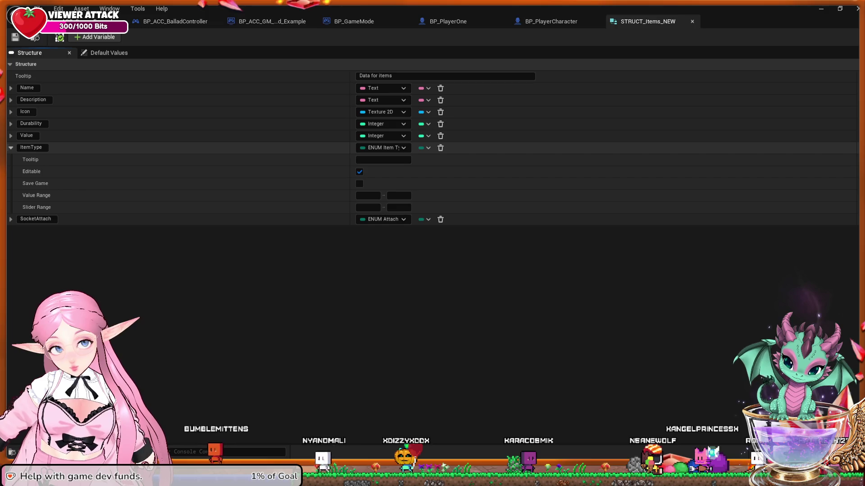
left_click(11, 147)
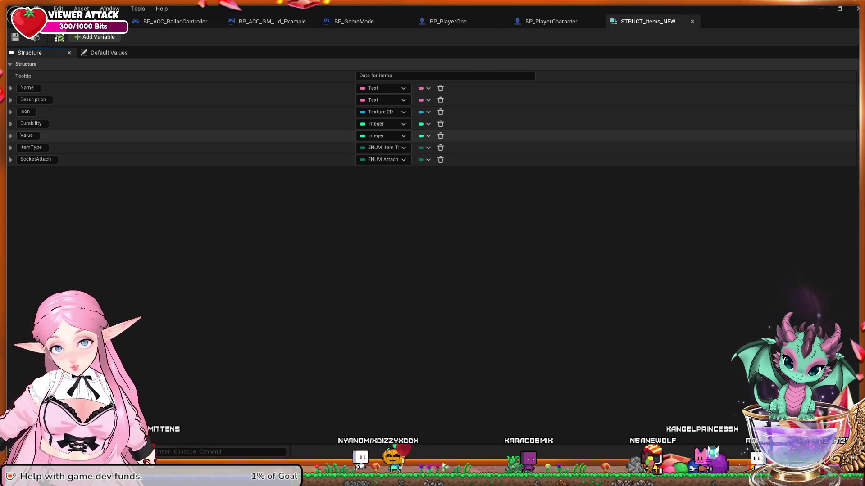
left_click(692, 21)
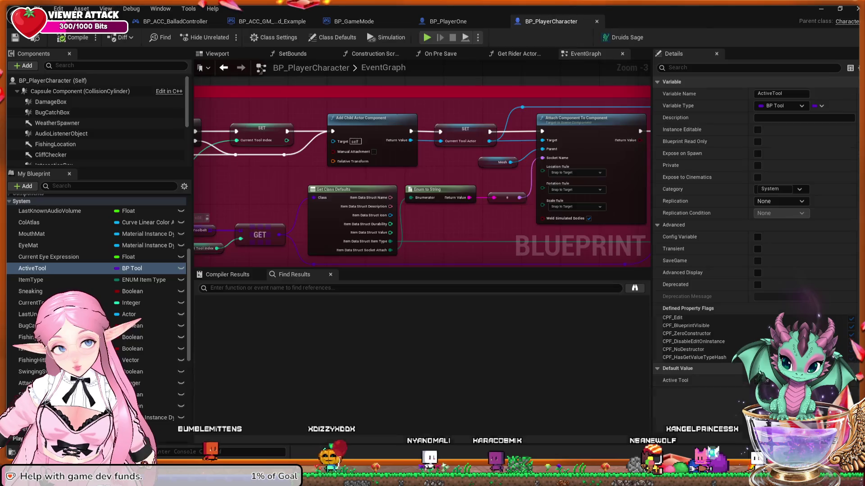
left_click(779, 9)
Open ENUM_ItemType, reveal its Advanced settings and select the Axe entry's display name.
double_click(195, 374)
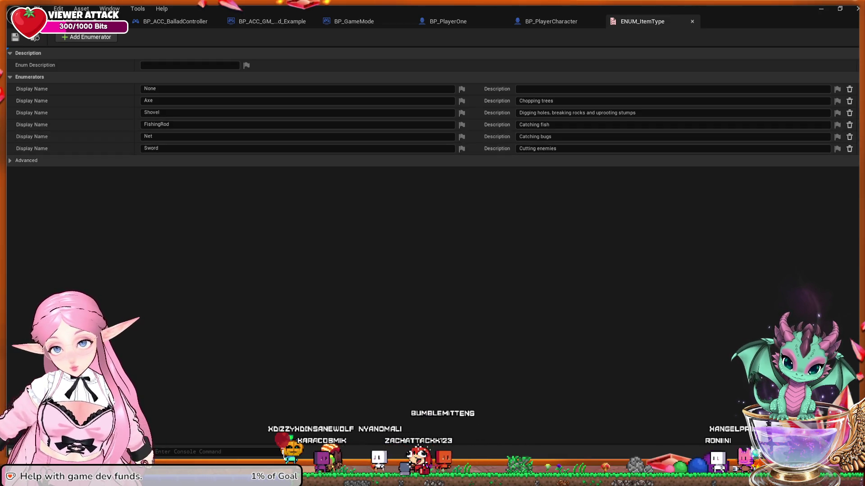
left_click(144, 163)
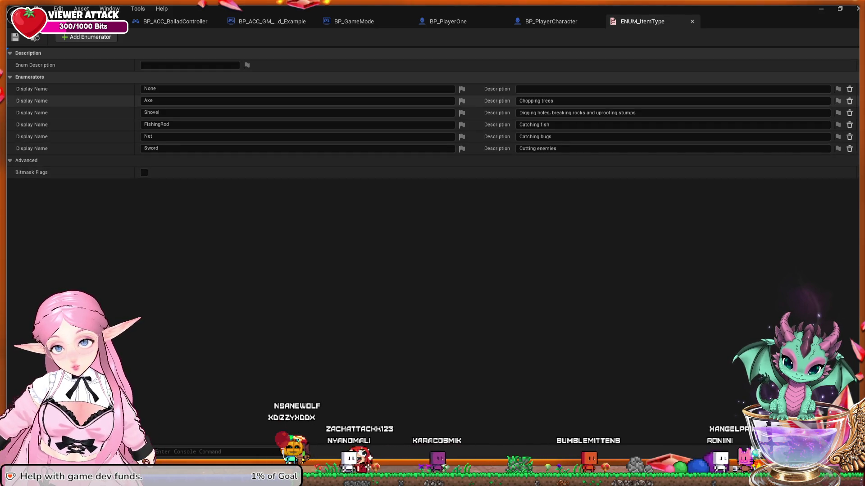
left_click(149, 101)
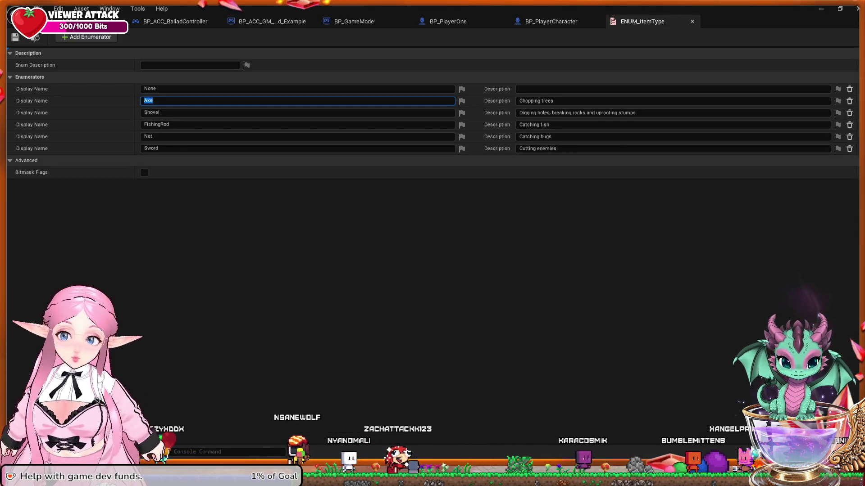
Close ENUM_ItemType with Axe unchanged and return to the FableFarm level editor.
key("Return")
key("ctrl+w")
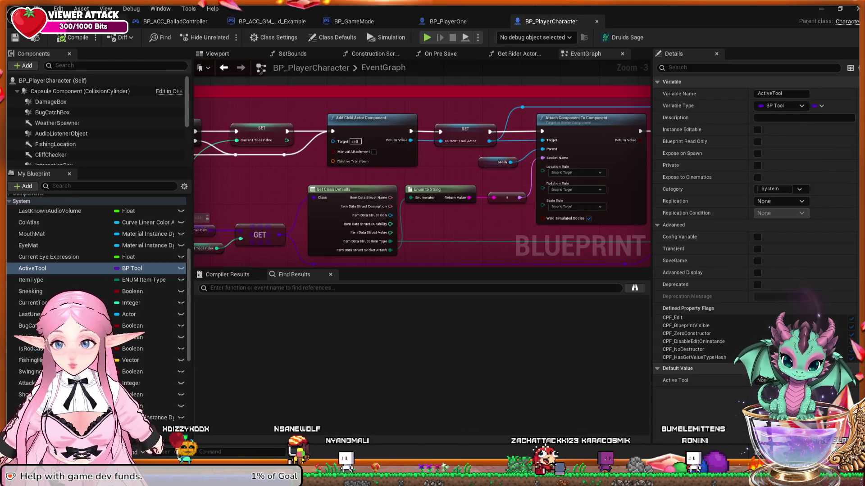
key("ctrl+Tab")
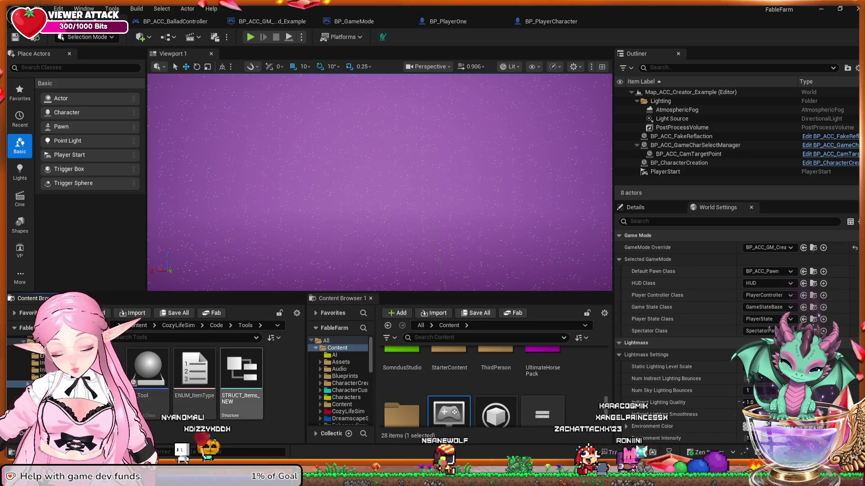
Browse the Tools Examples folder holding BP_Tool_Net and BP_Tool_Shovel.
key("Return")
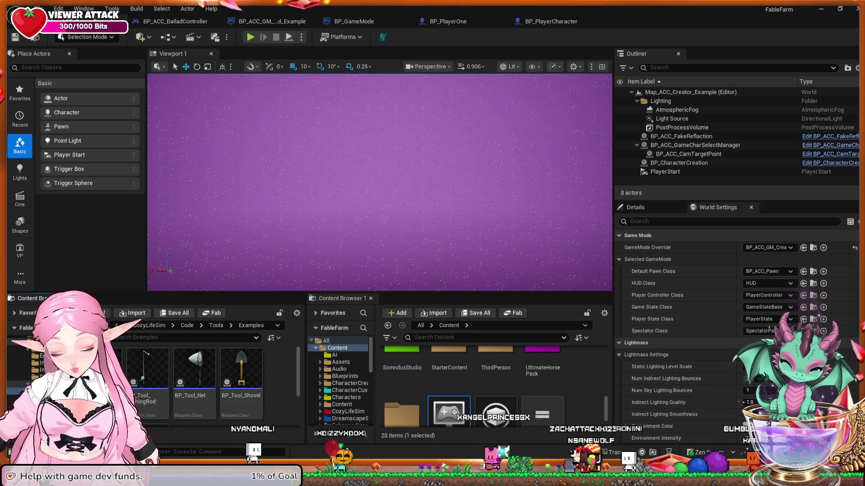
scroll(212, 383, "down", 2)
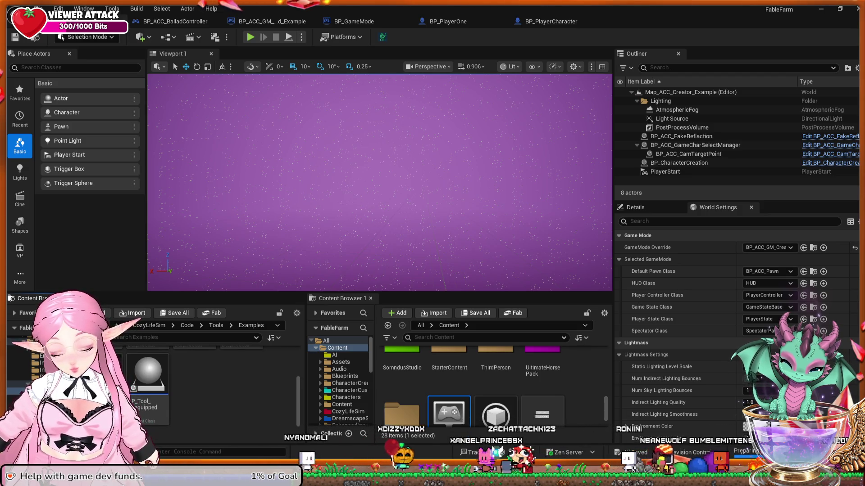
scroll(212, 382, "up", 2)
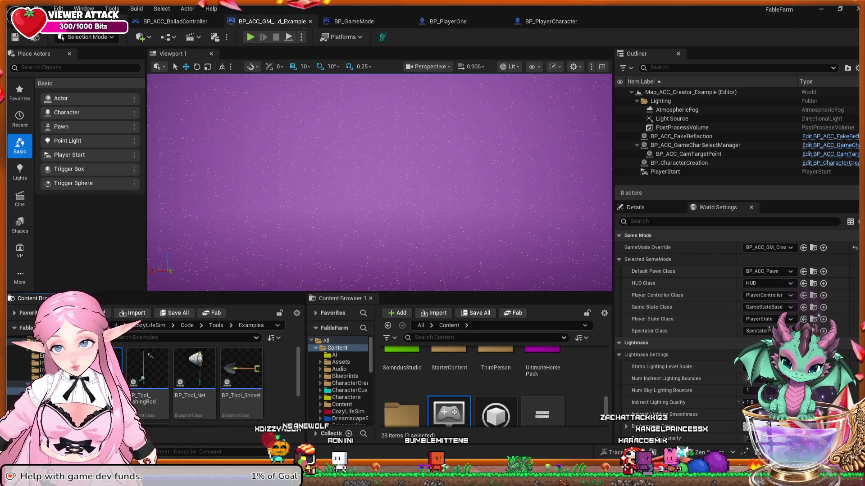
left_click(550, 21)
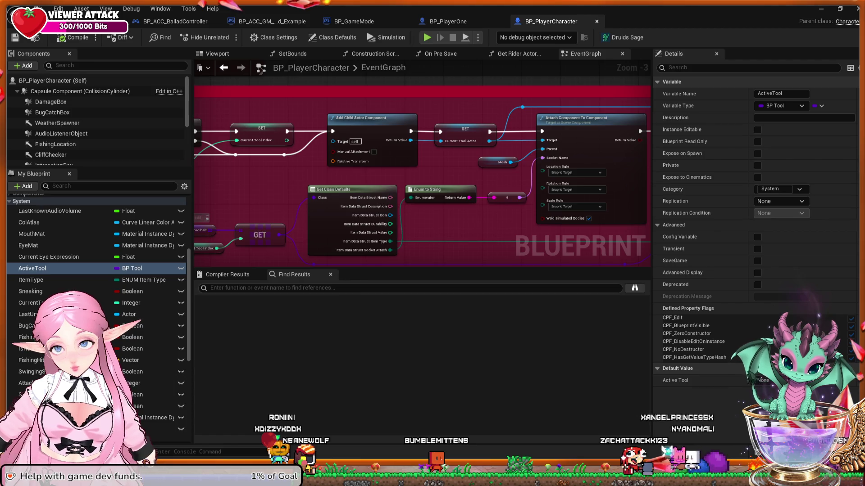
scroll(95, 122, "down", 5)
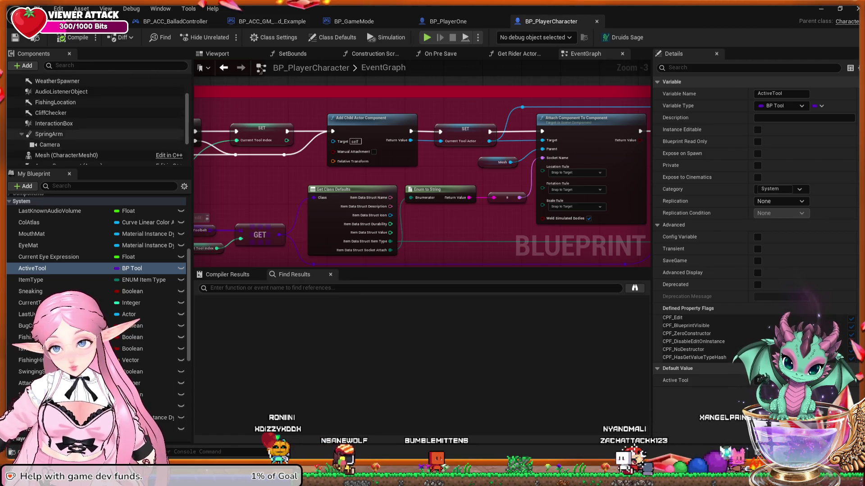
scroll(95, 117, "up", 4)
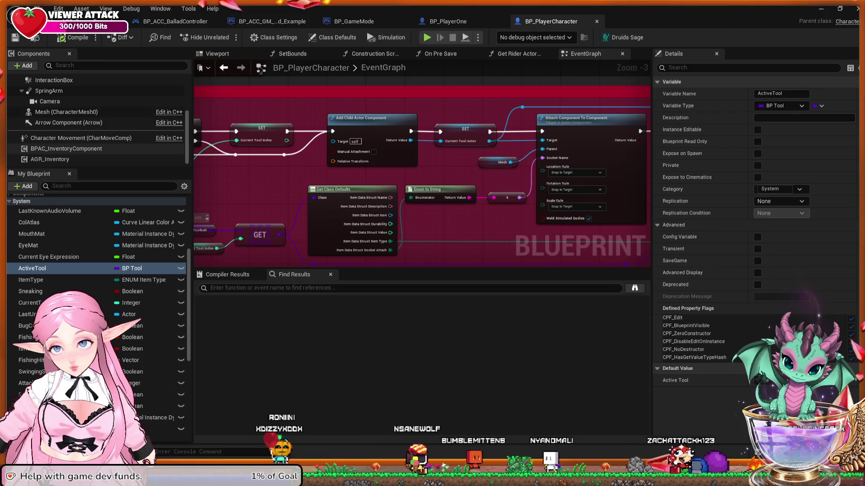
scroll(95, 121, "up", 1)
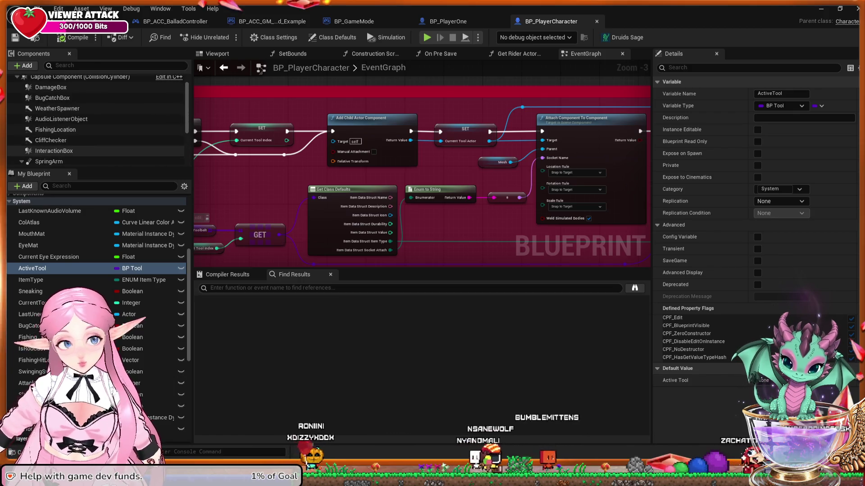
left_click(448, 21)
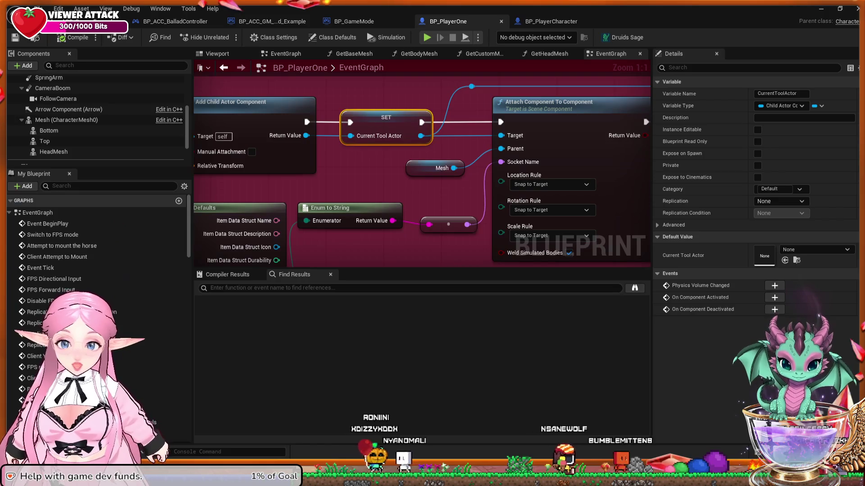
left_click(550, 21)
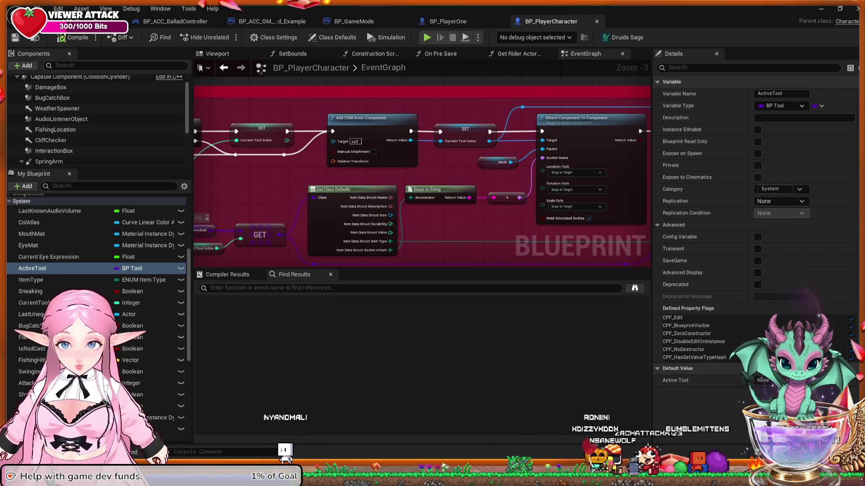
scroll(97, 119, "down", 3)
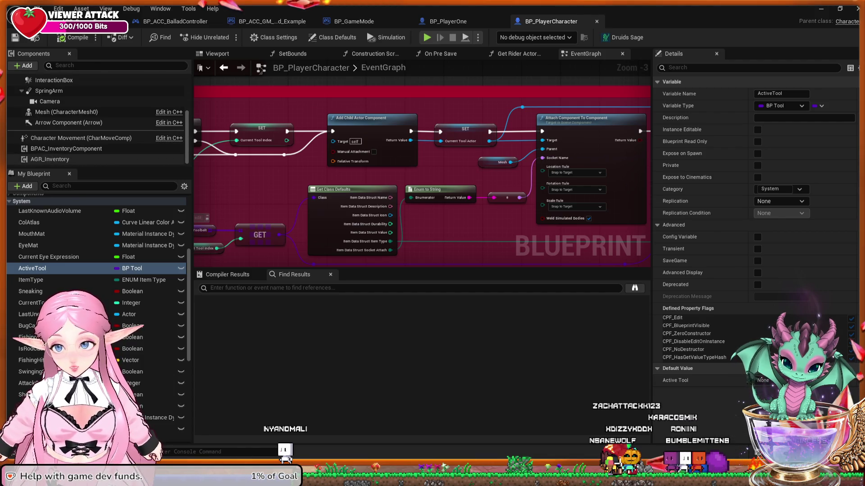
scroll(97, 234, "up", 5)
scroll(97, 234, "up", 1)
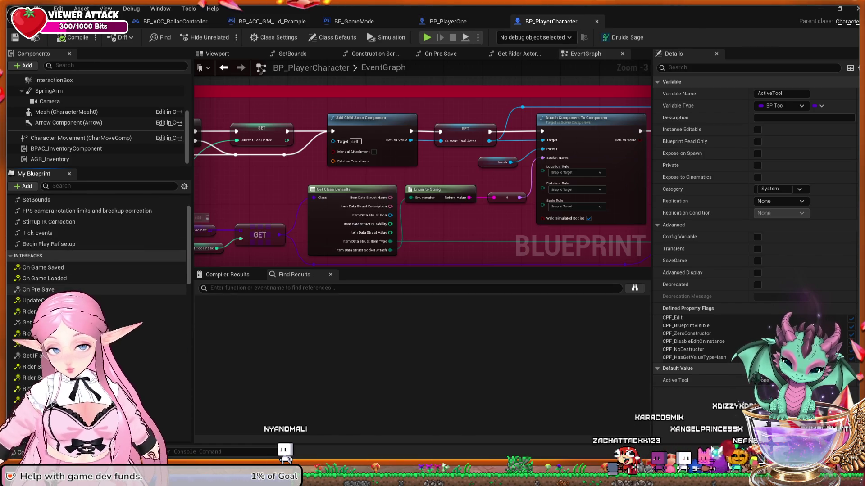
scroll(97, 293, "down", 1)
scroll(97, 270, "down", 2)
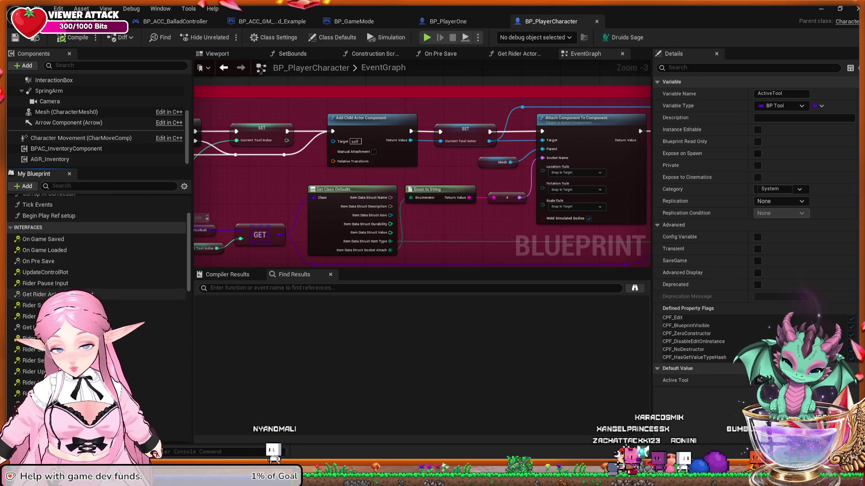
scroll(97, 293, "down", 2)
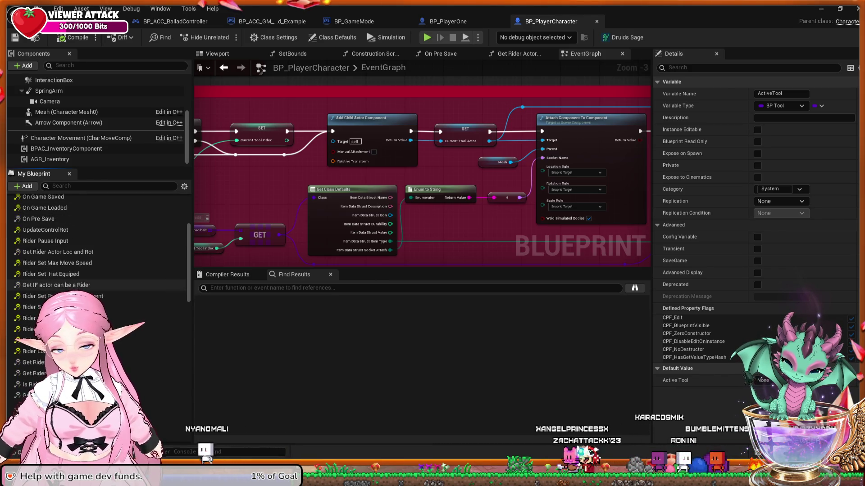
scroll(97, 292, "down", 4)
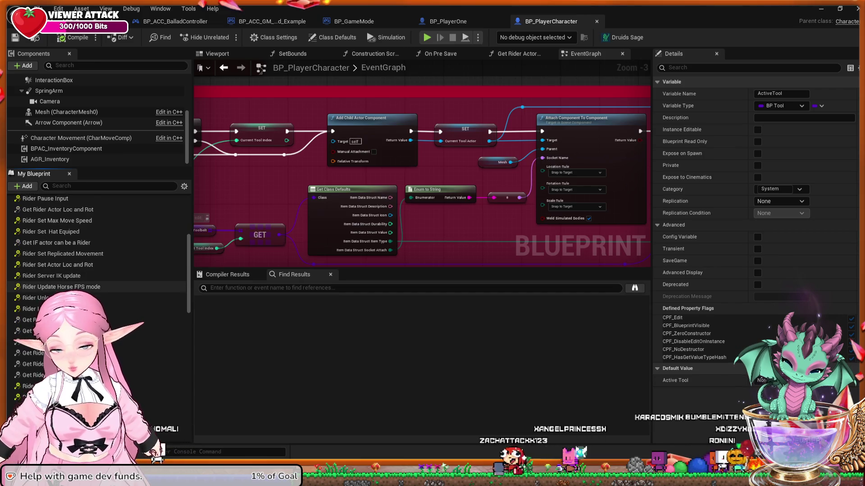
scroll(96, 292, "down", 3)
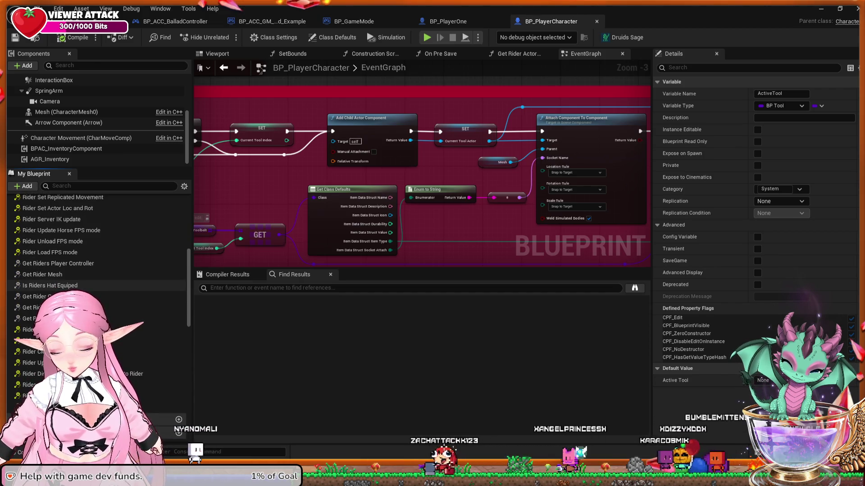
scroll(90, 288, "up", 2)
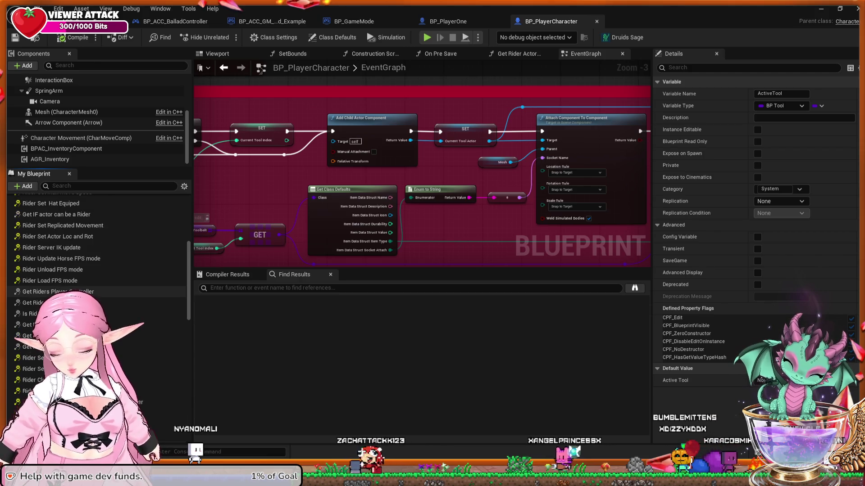
scroll(90, 292, "up", 4)
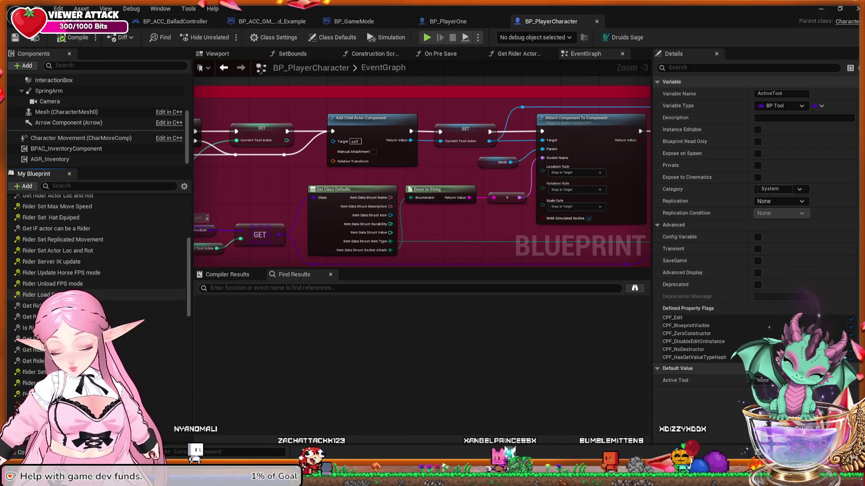
scroll(90, 288, "up", 1)
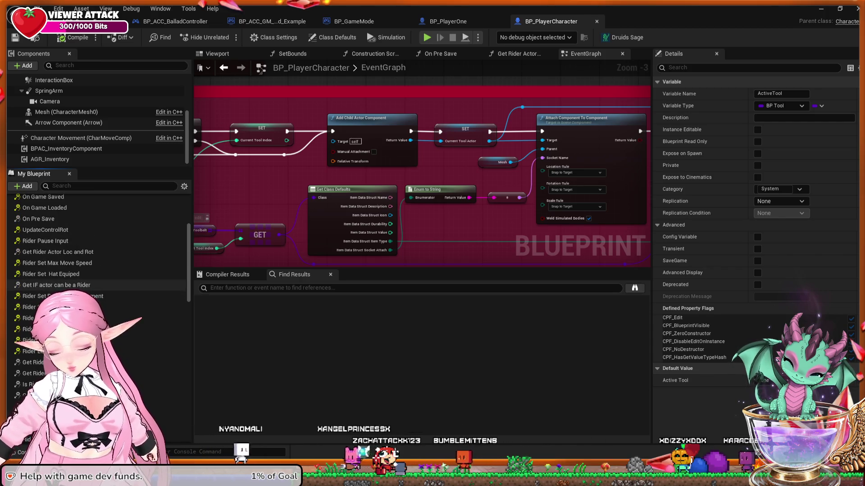
scroll(90, 287, "up", 1)
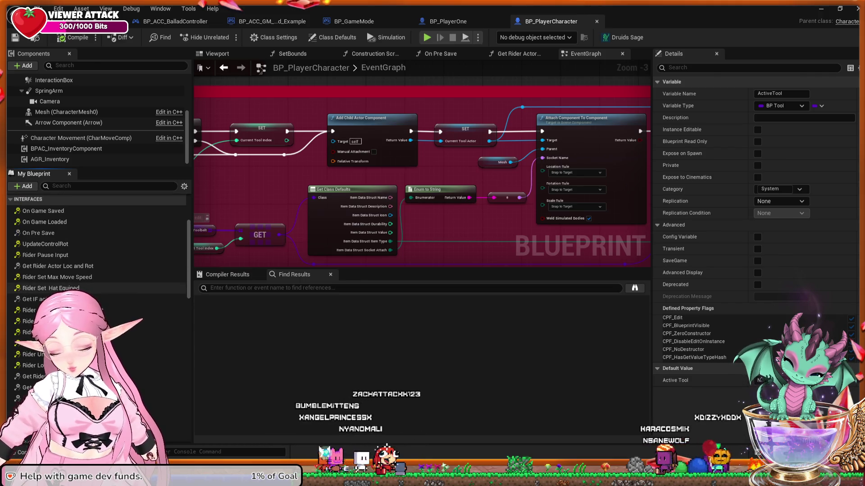
scroll(90, 290, "up", 5)
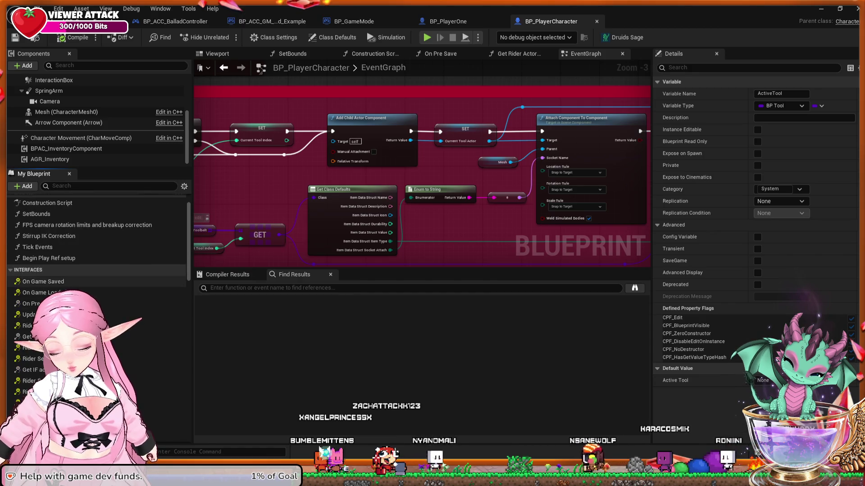
scroll(90, 284, "up", 3)
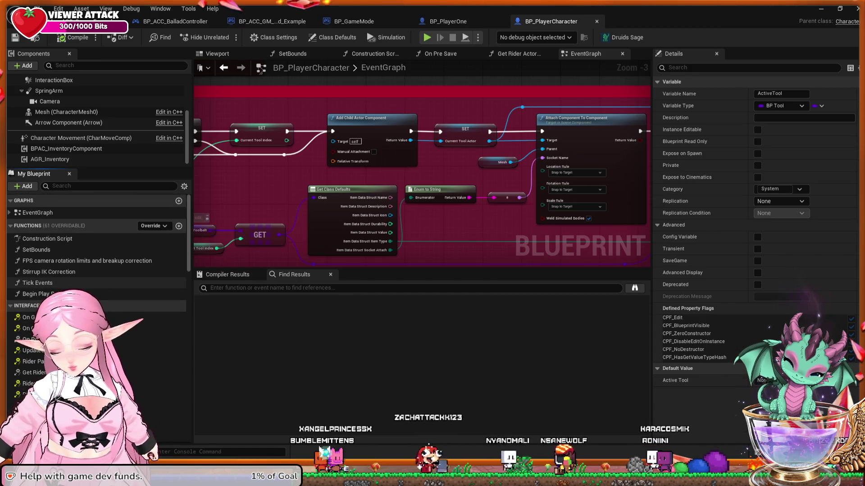
scroll(90, 284, "down", 15)
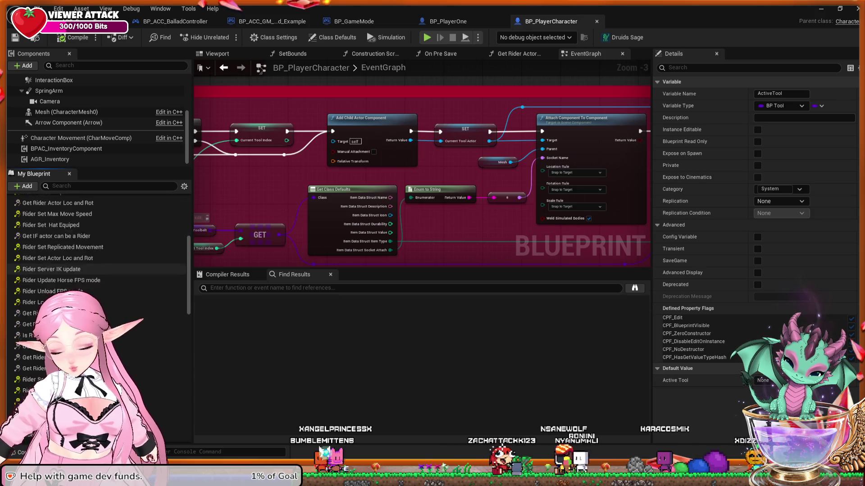
scroll(90, 284, "down", 5)
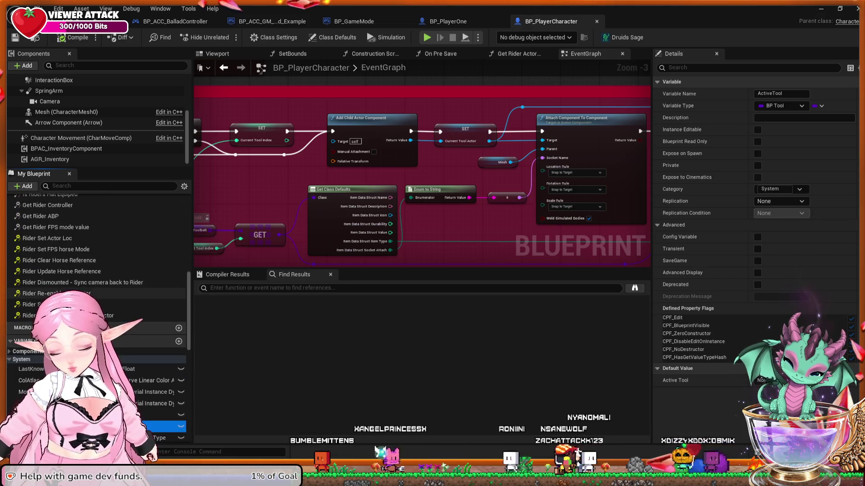
scroll(97, 279, "down", 5)
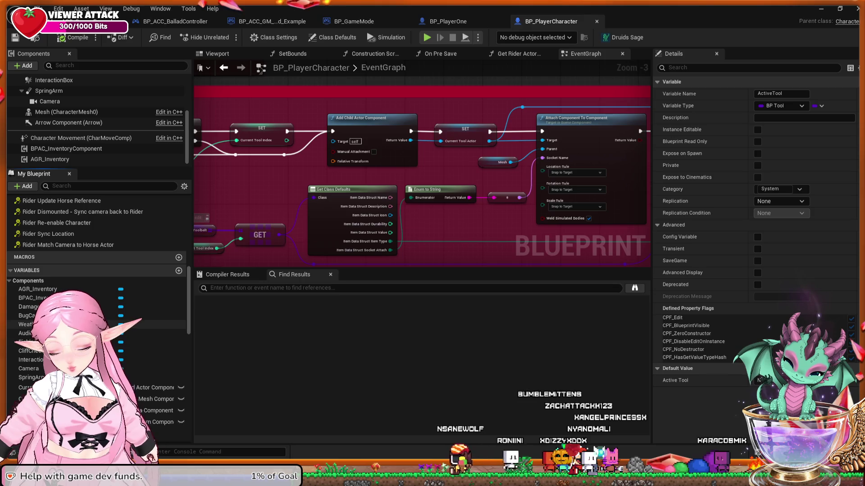
scroll(97, 293, "down", 2)
scroll(96, 293, "down", 2)
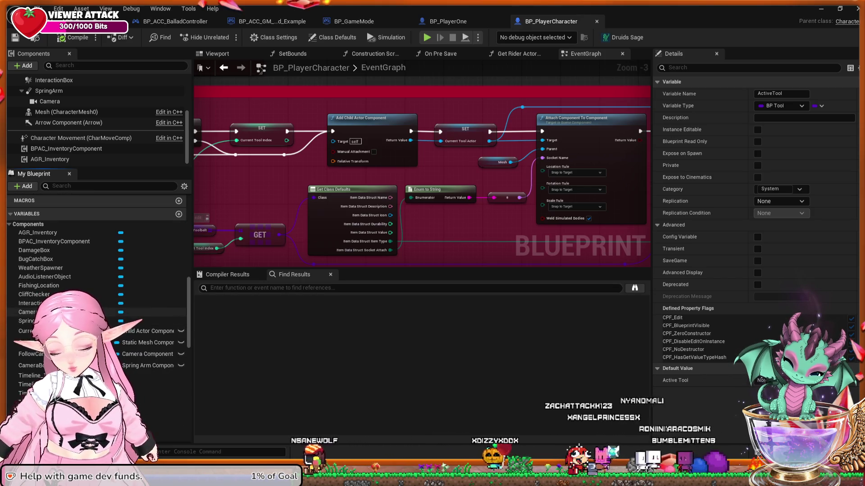
left_click(448, 21)
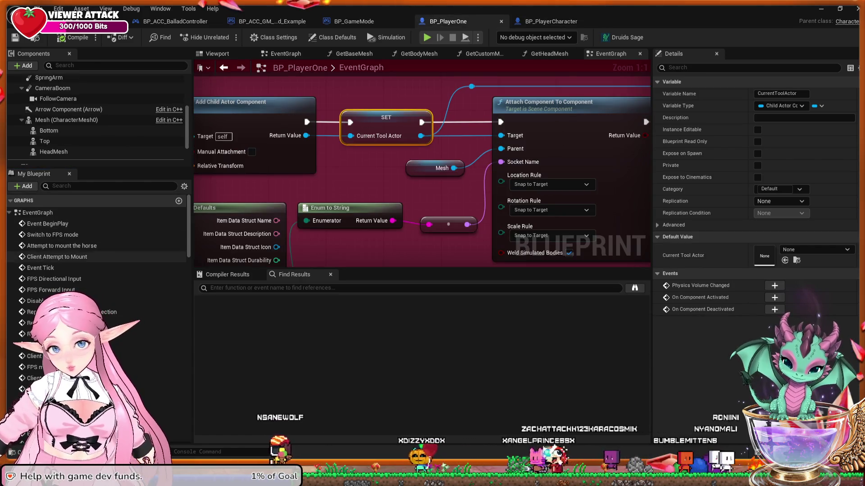
scroll(97, 270, "down", 10)
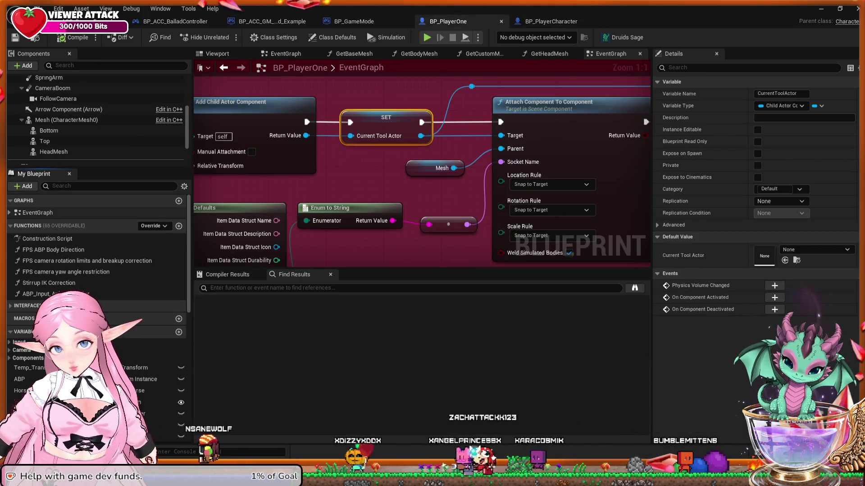
left_click(22, 302)
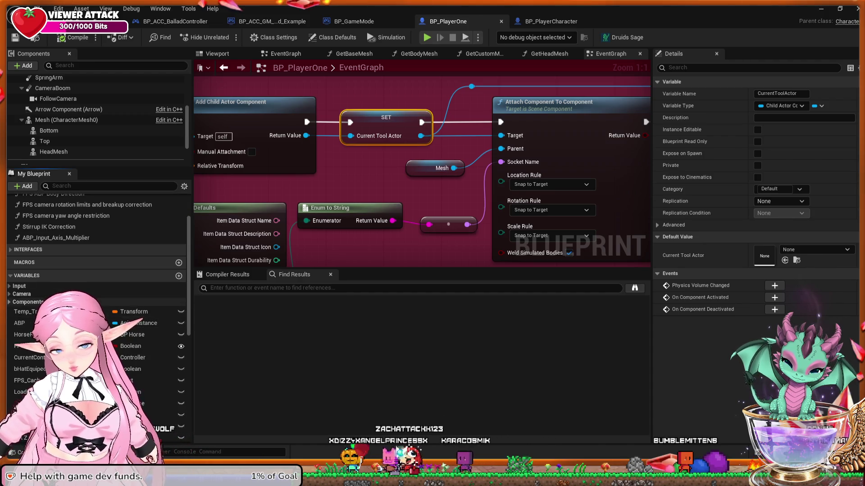
scroll(96, 270, "down", 5)
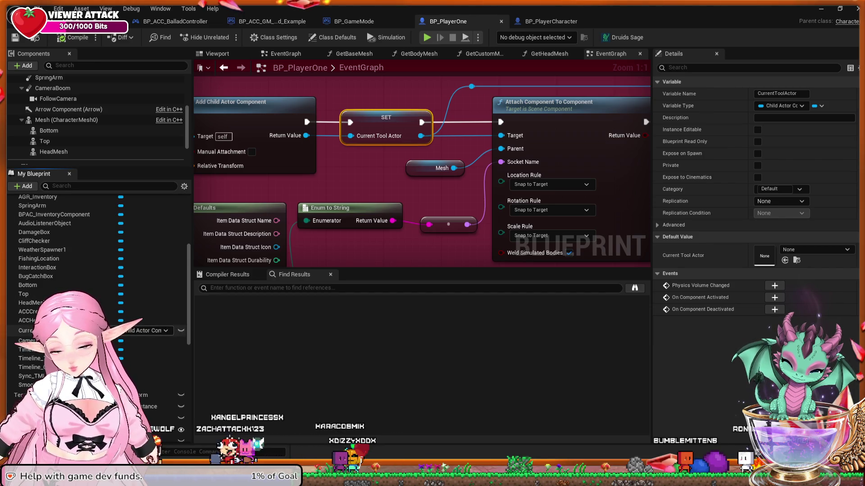
left_click(550, 21)
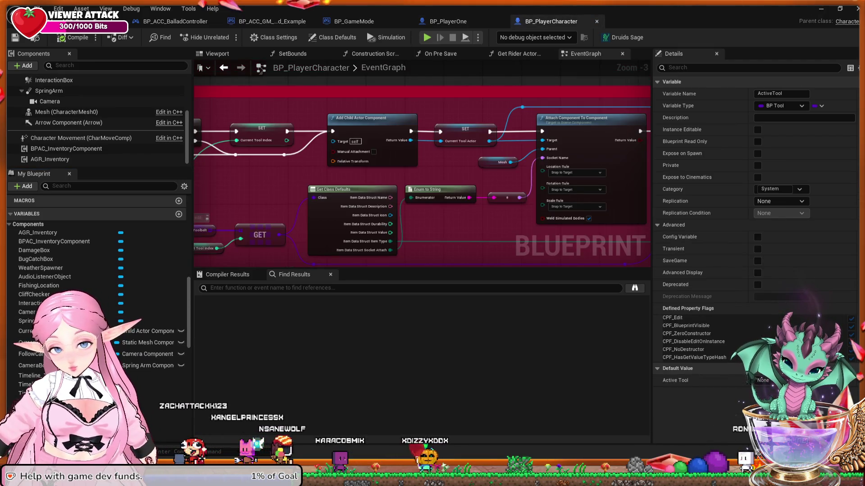
scroll(97, 239, "down", 7)
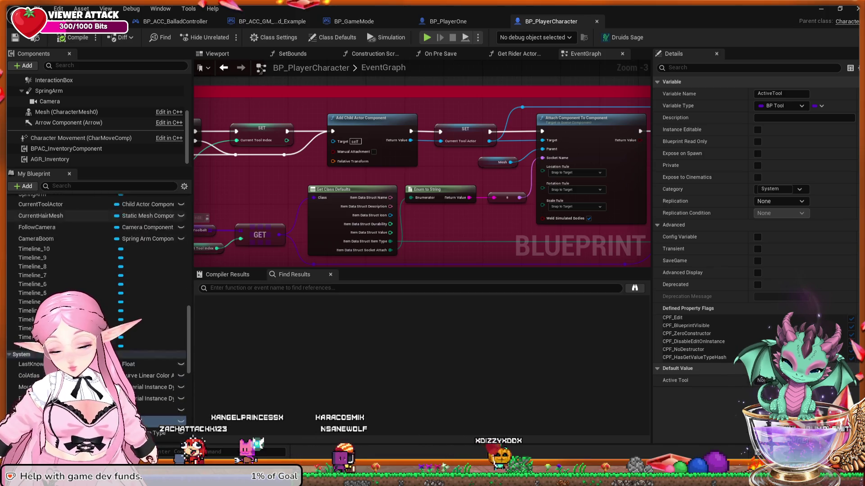
scroll(97, 238, "down", 7)
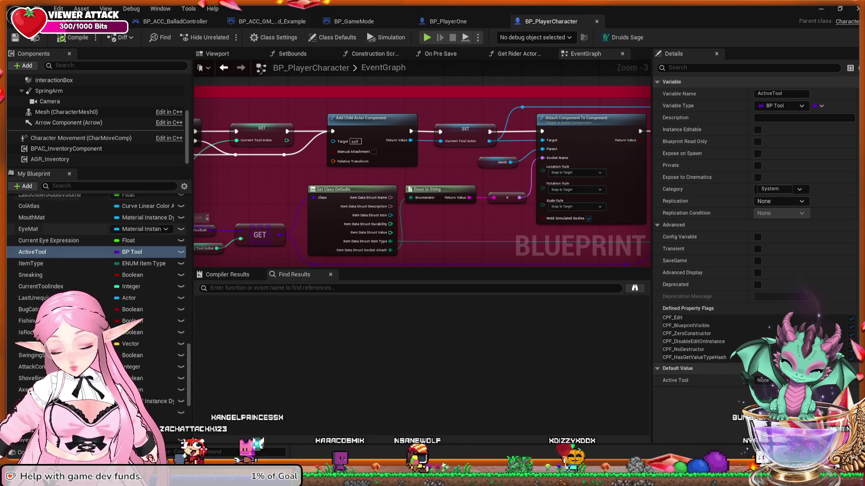
scroll(97, 225, "down", 6)
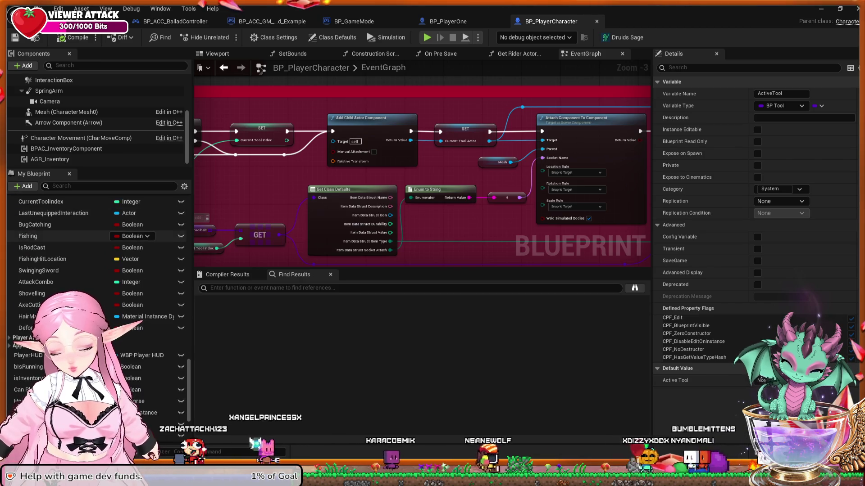
scroll(96, 225, "down", 3)
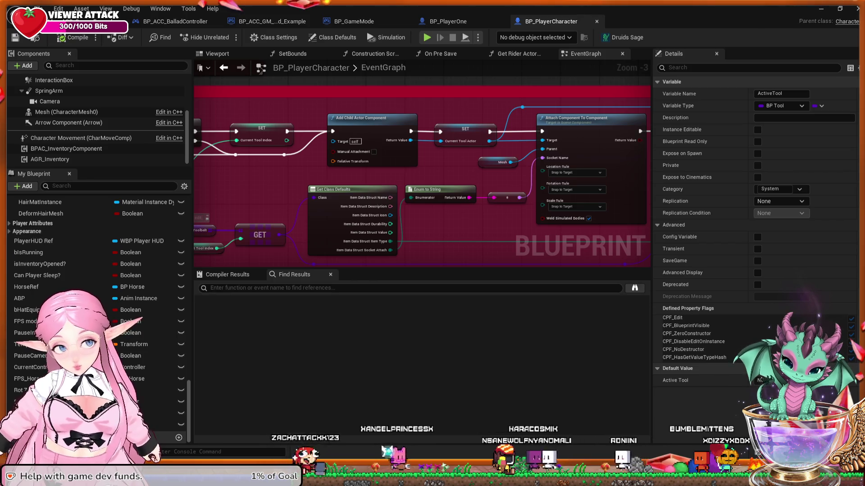
left_click(448, 21)
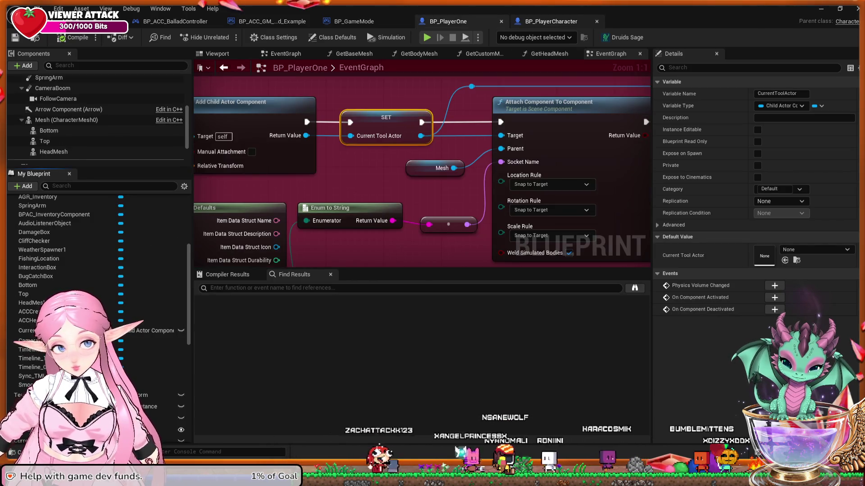
left_click(550, 22)
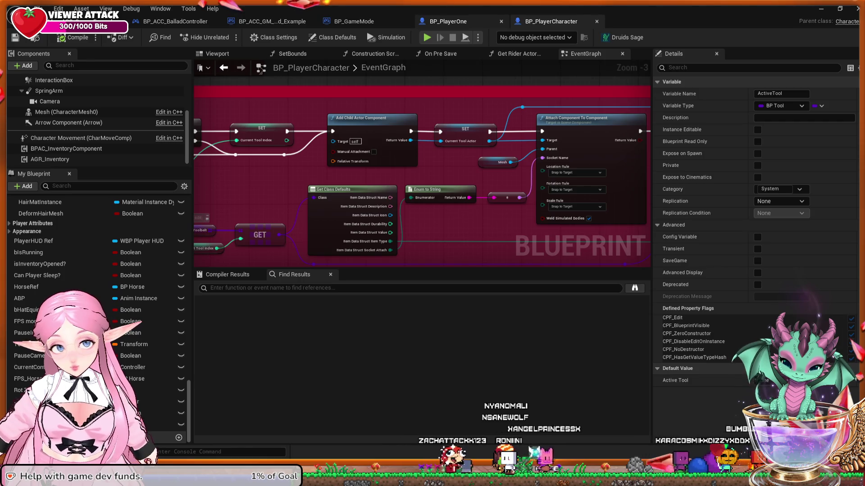
Pan BP_PlayerOne to its SET Item Type nodes, then BP_PlayerCharacter to its Toolbelt last-index, OR and Branch nodes.
left_click(448, 21)
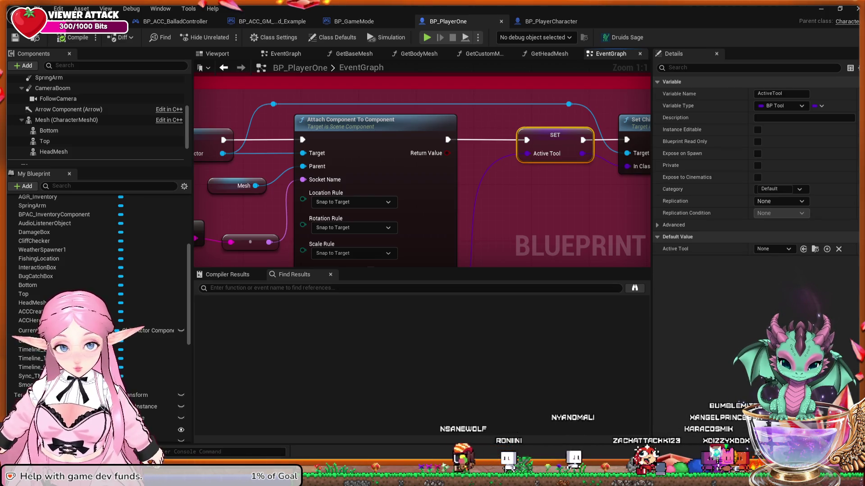
mouse_move(585, 135)
left_mouse_down()
mouse_move(454, 152)
mouse_move(311, 145)
mouse_move(317, 132)
left_mouse_up()
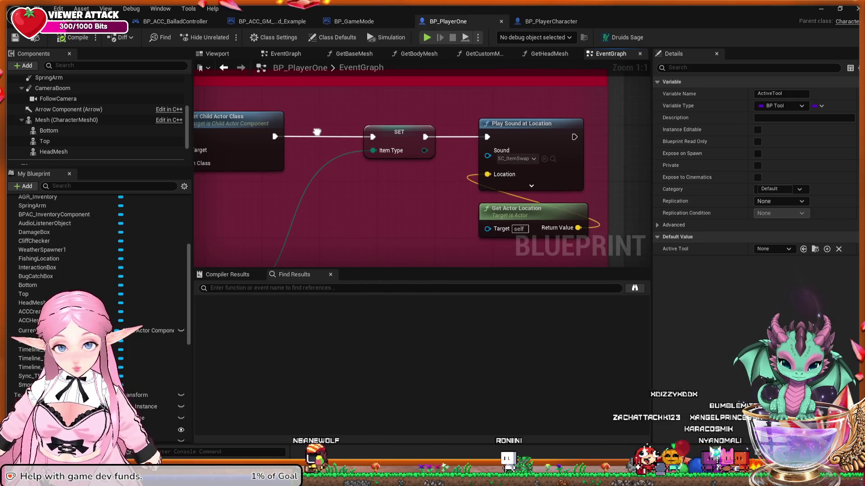
left_click(550, 21)
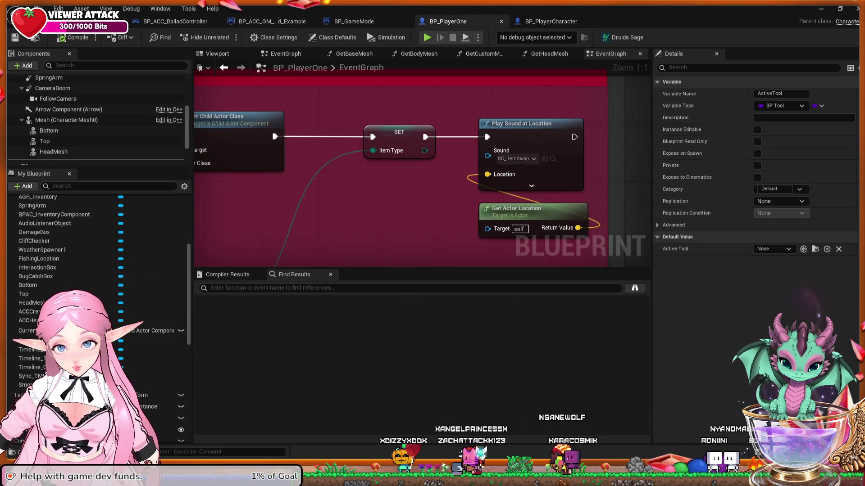
left_click_drag(534, 151, 493, 144)
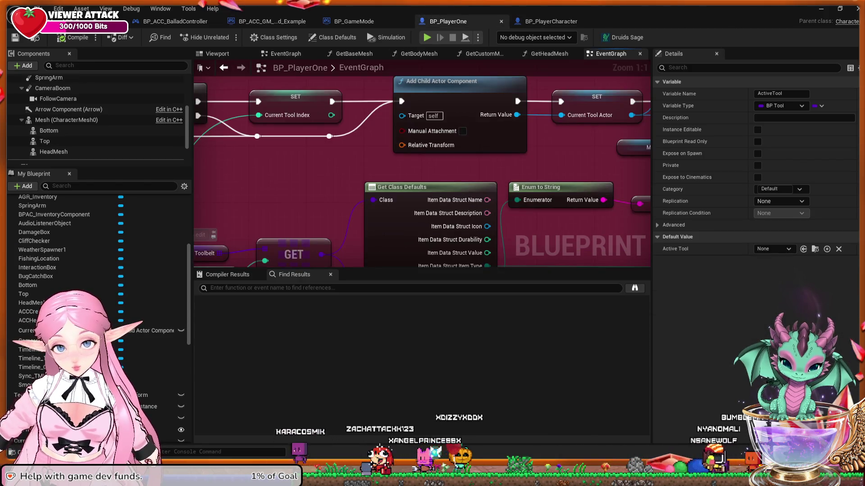
left_click_drag(458, 128, 496, 136)
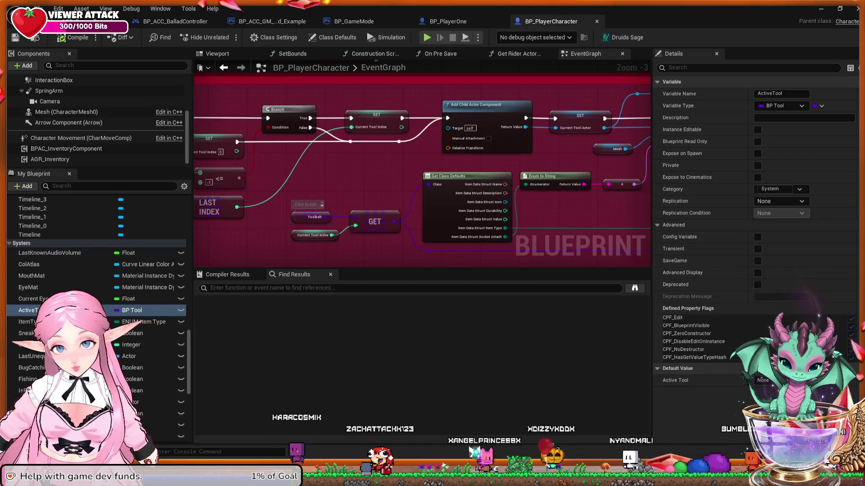
mouse_move(289, 166)
left_mouse_down()
mouse_move(629, 154)
mouse_move(685, 59)
left_mouse_up()
mouse_move(390, 135)
left_mouse_down()
mouse_move(390, 173)
mouse_move(537, 227)
mouse_move(513, 245)
left_mouse_up()
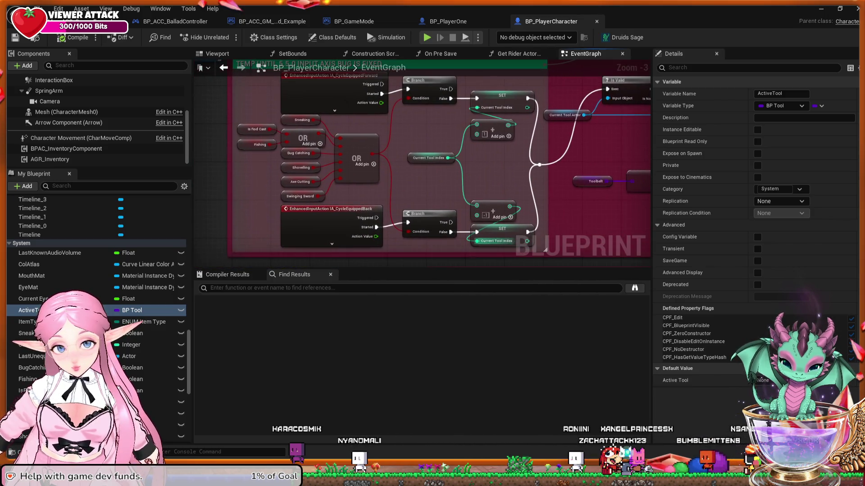
Expand and collapse IA_CycleEquippedForward's extra pins, then switch back to BP_PlayerOne.
mouse_move(562, 186)
left_mouse_down()
mouse_move(560, 169)
mouse_move(543, 222)
left_mouse_up()
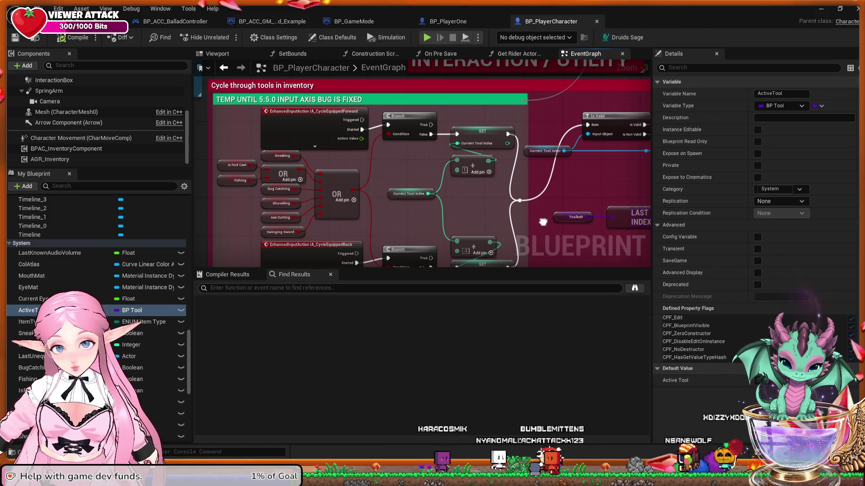
left_click_drag(542, 222, 545, 198)
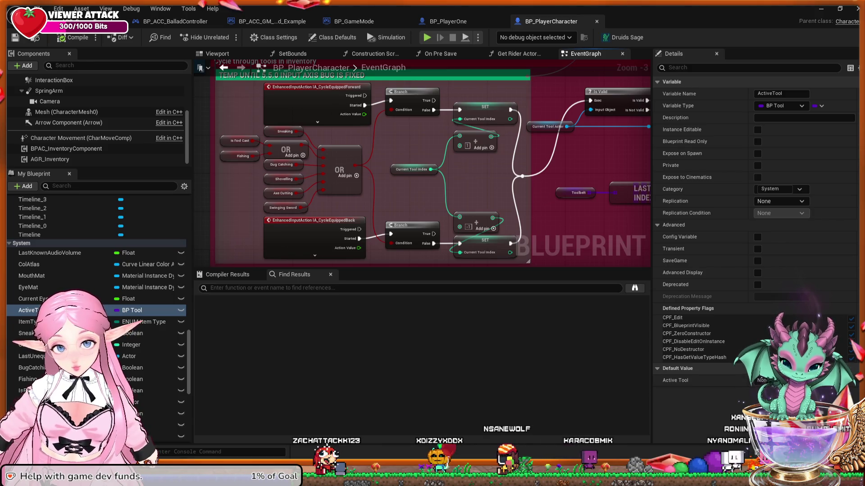
left_click(317, 122)
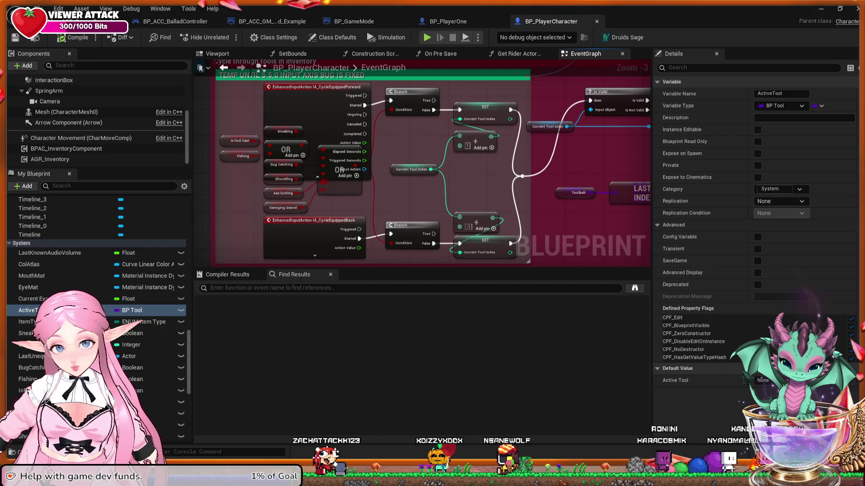
left_click(317, 176)
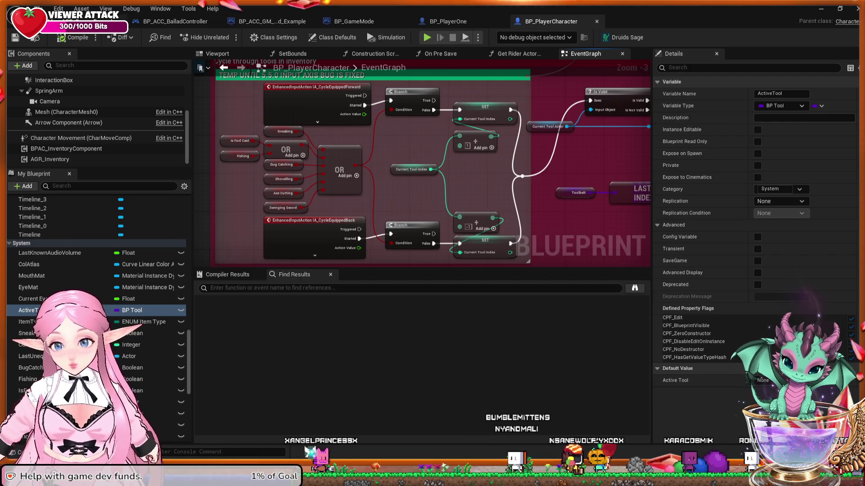
scroll(97, 136, "up", 1)
scroll(97, 119, "up", 5)
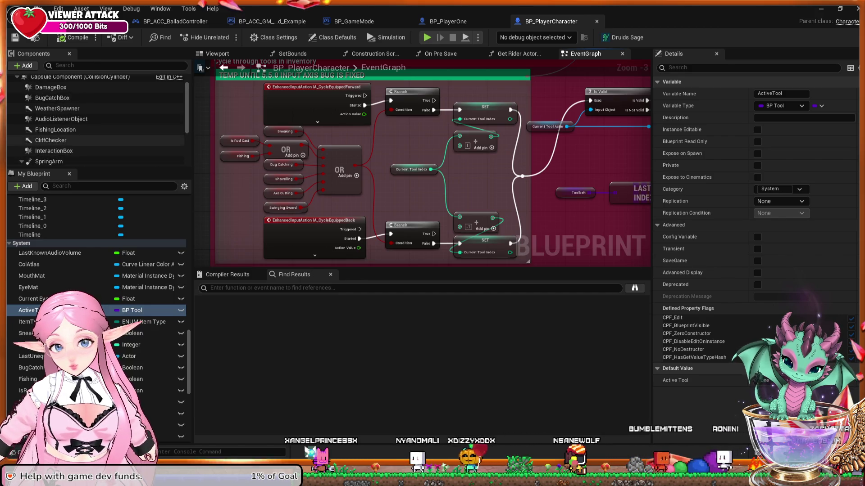
scroll(97, 119, "up", 2)
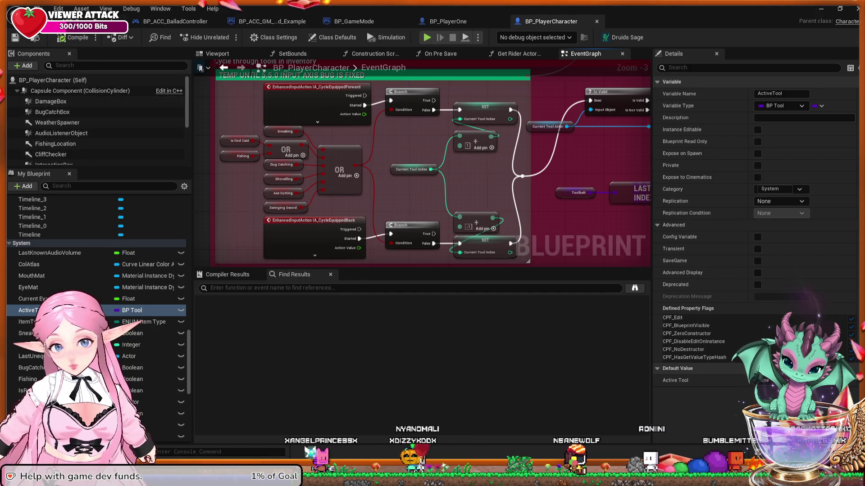
left_click(448, 21)
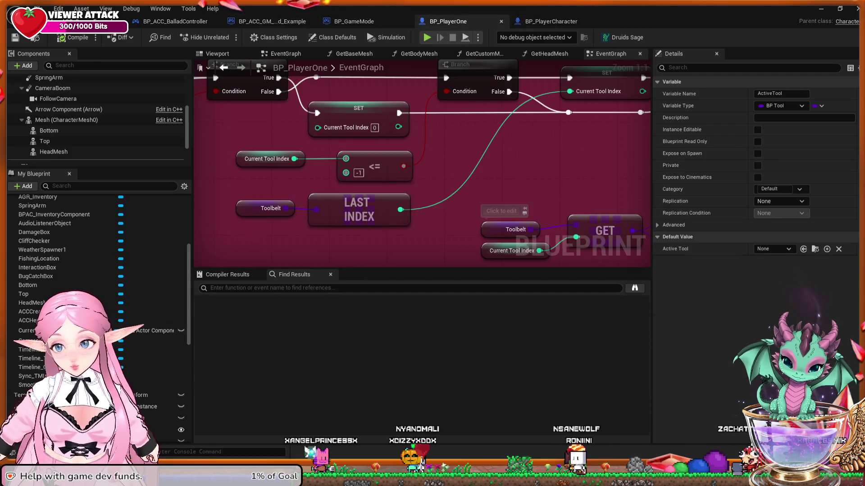
Return from the blueprint editor to the main level editor.
scroll(97, 119, "up", 5)
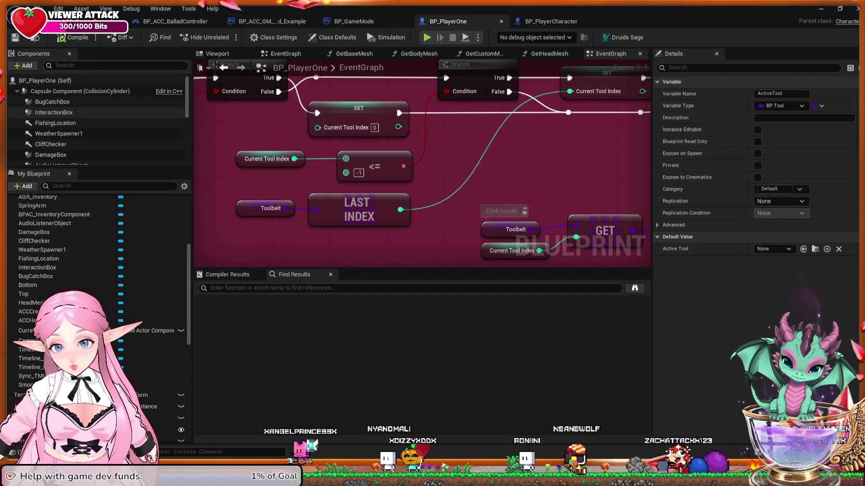
key("ctrl+Tab")
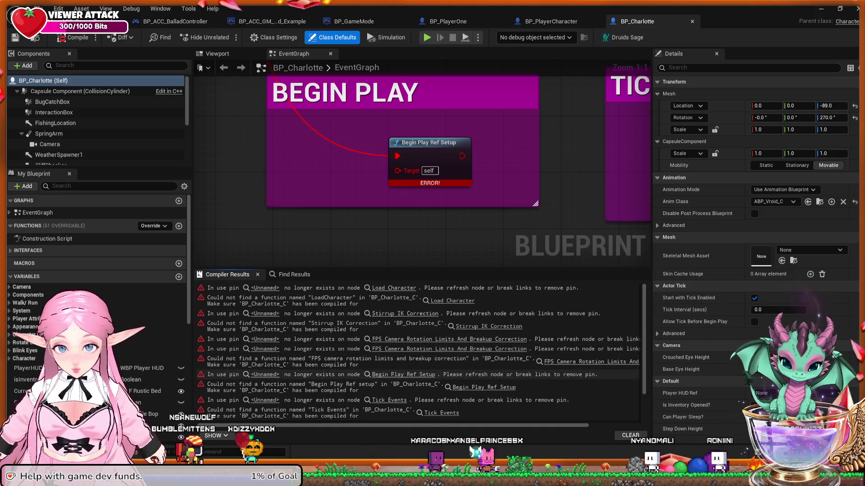
Inspect BP_Charlotte's Begin Play Ref Setup error and the Get Player Controller node.
left_click(403, 374)
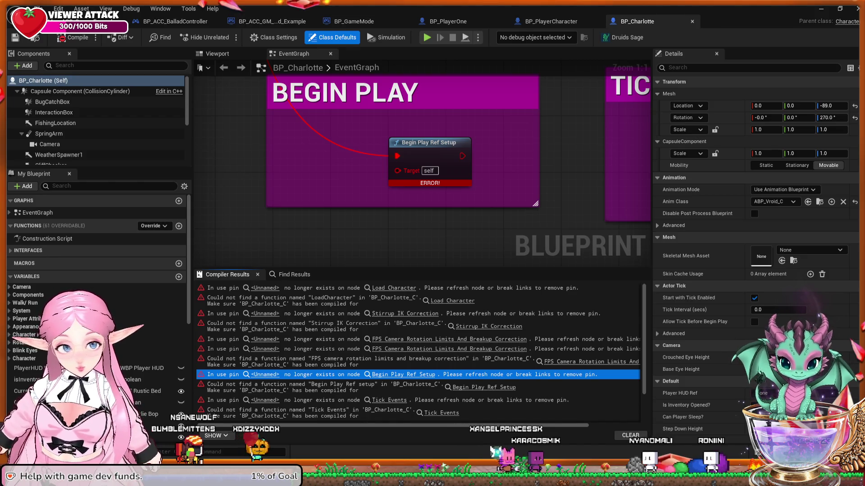
mouse_move(514, 150)
left_mouse_down()
mouse_move(512, 212)
mouse_move(517, 172)
left_mouse_up()
scroll(418, 351, "down", 3)
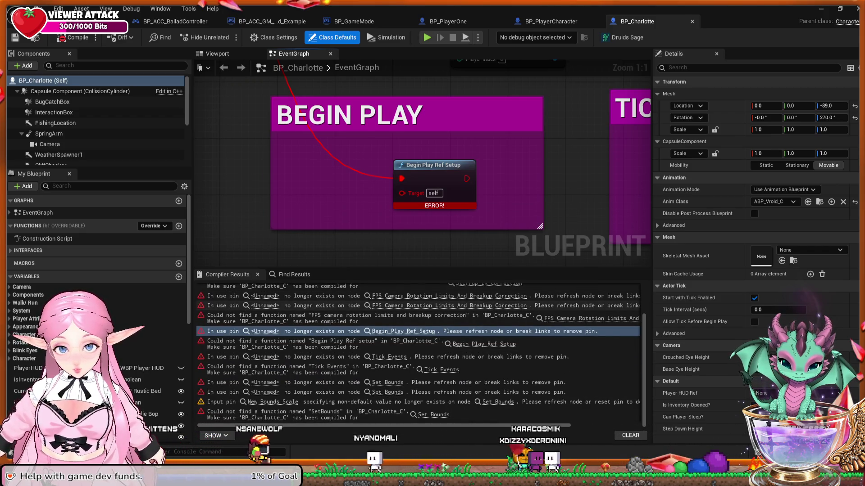
scroll(418, 351, "up", 3)
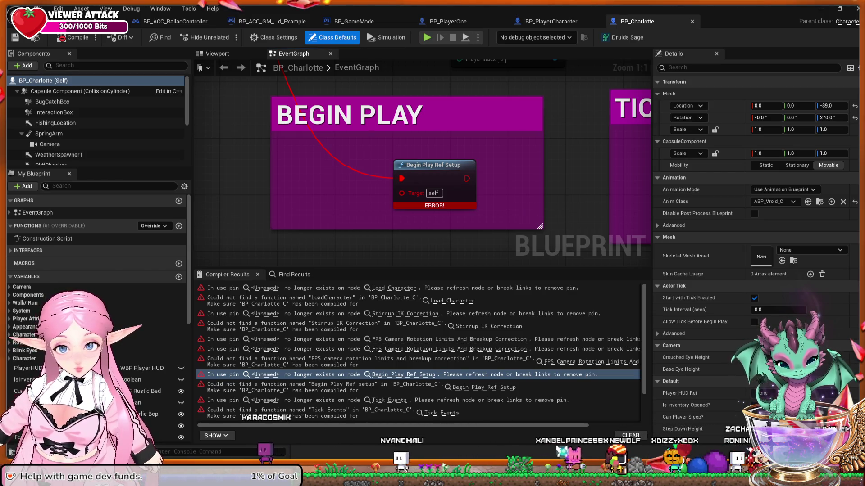
Pan BP_Charlotte's graph across the yellow ACTIVITIES comment boxes, then switch to BP_PlayerOne.
key("ctrl+Tab")
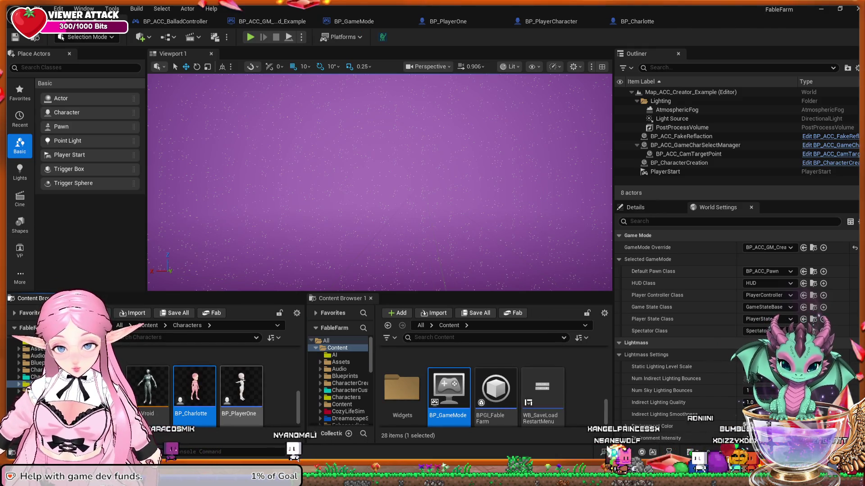
key("ctrl+Tab")
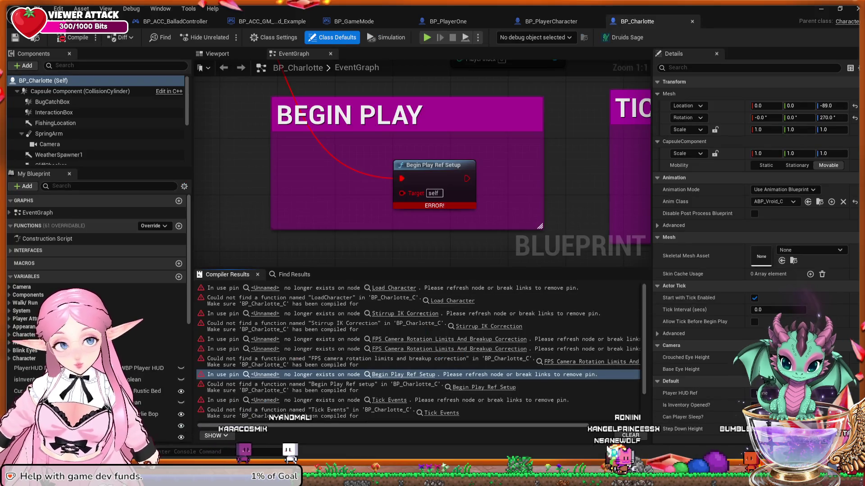
scroll(536, 195, "down", 6)
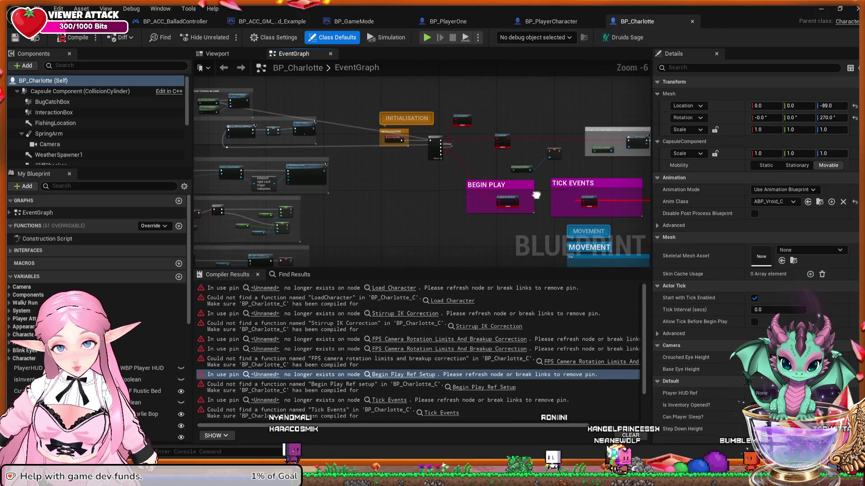
mouse_move(518, 235)
left_mouse_down()
mouse_move(431, 144)
mouse_move(248, 120)
mouse_move(234, 167)
left_mouse_up()
mouse_move(299, 155)
left_mouse_down()
mouse_move(465, 141)
mouse_move(484, 148)
left_mouse_up()
mouse_move(374, 150)
left_mouse_down()
mouse_move(412, 143)
mouse_move(415, 121)
left_mouse_up()
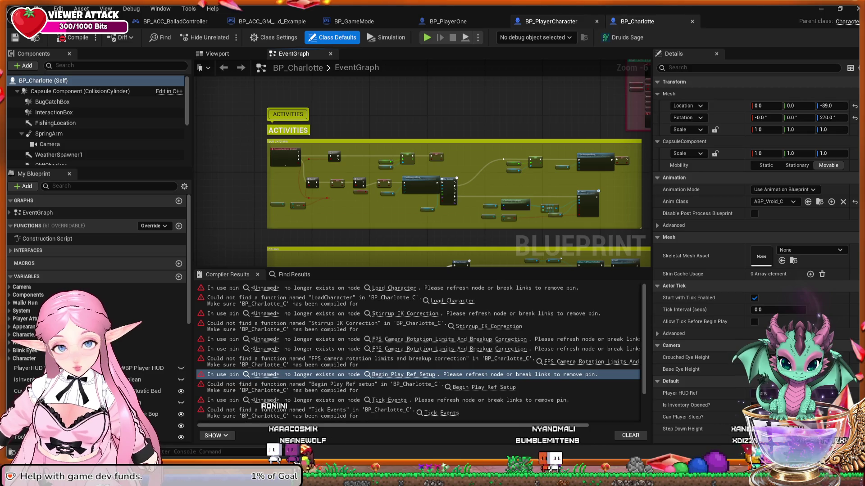
left_click(448, 21)
scroll(491, 114, "down", 7)
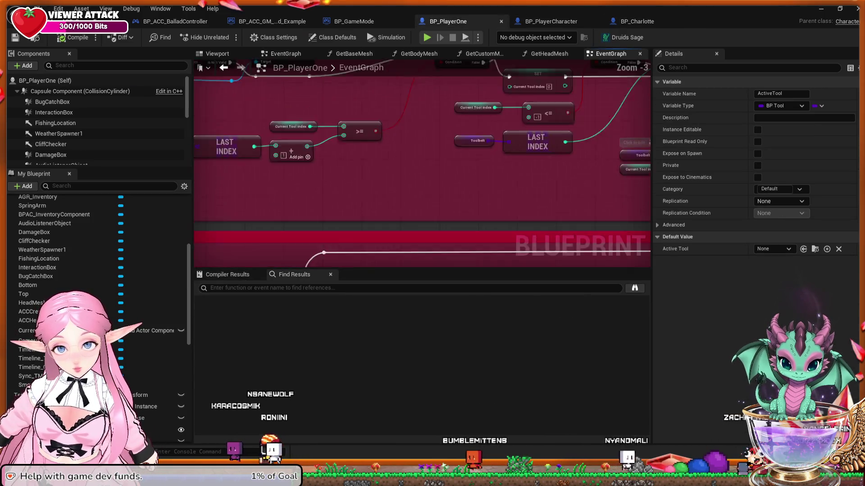
scroll(270, 190, "up", 6)
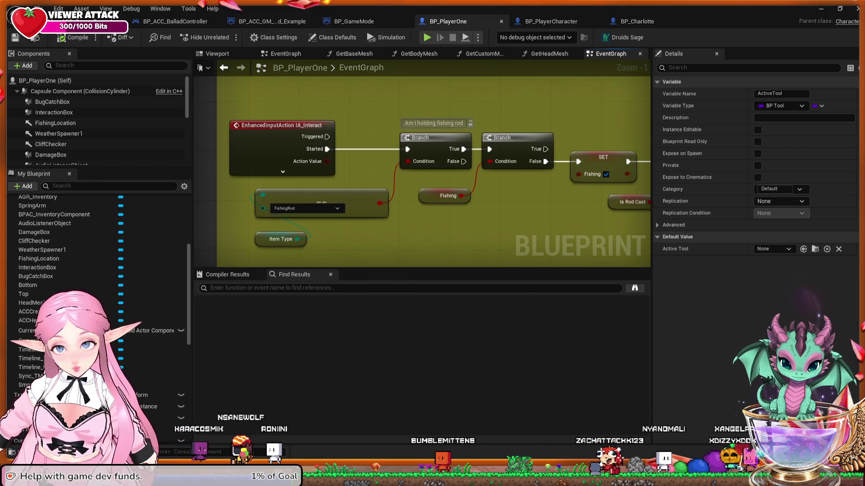
mouse_move(501, 230)
left_mouse_down()
mouse_move(328, 224)
mouse_move(349, 185)
mouse_move(335, 167)
mouse_move(196, 180)
mouse_move(223, 298)
mouse_move(215, 304)
left_mouse_up()
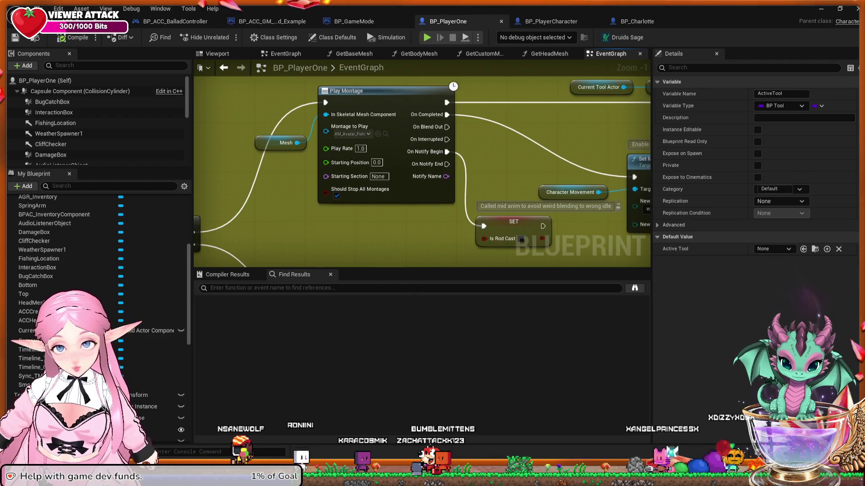
left_click(281, 142)
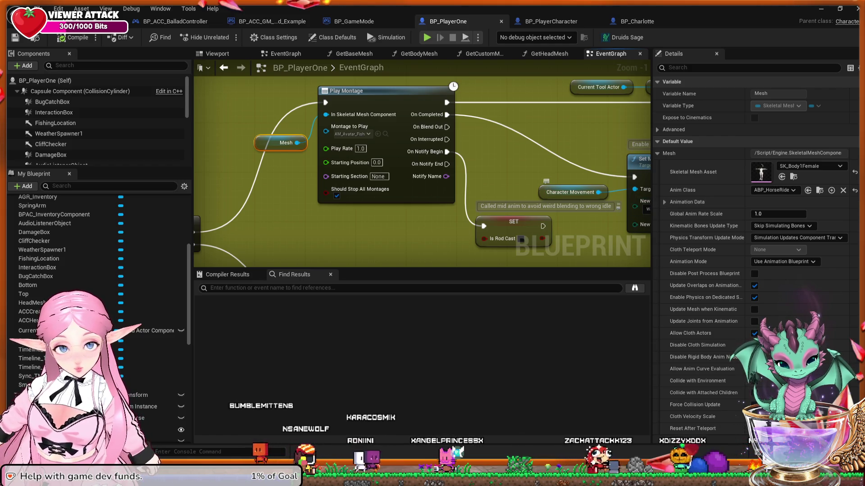
left_click_drag(587, 221, 452, 242)
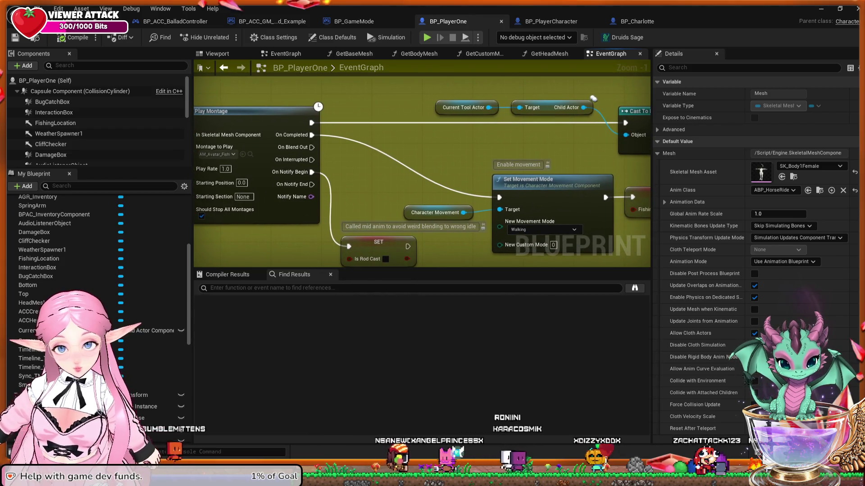
left_click(464, 107)
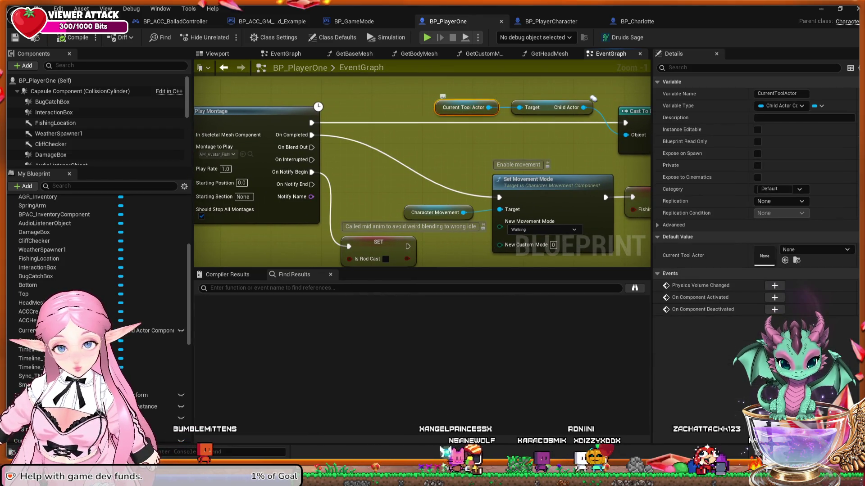
left_click_drag(481, 181, 343, 176)
mouse_move(516, 172)
left_mouse_down()
mouse_move(415, 173)
mouse_move(401, 64)
mouse_move(383, 22)
left_mouse_up()
mouse_move(562, 266)
left_mouse_down()
mouse_move(560, 226)
mouse_move(121, 198)
left_mouse_up()
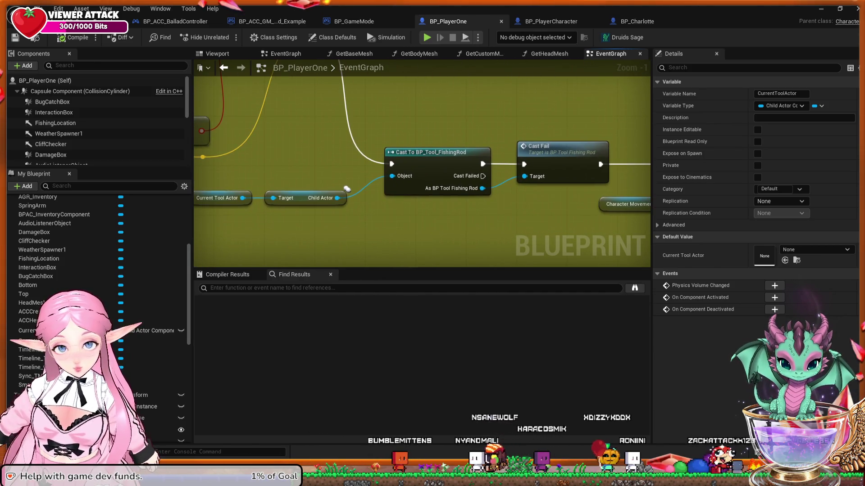
scroll(347, 189, "down", 5)
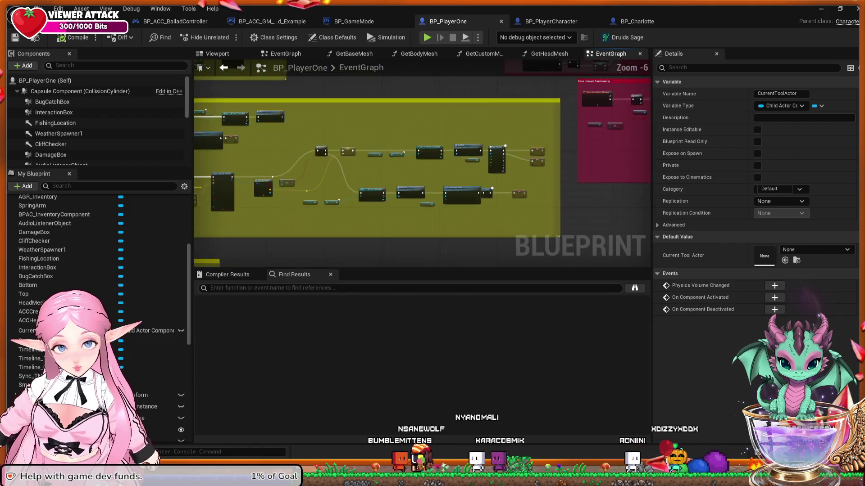
scroll(450, 148, "down", 1)
mouse_move(451, 149)
left_mouse_down()
mouse_move(449, 191)
mouse_move(360, 198)
left_mouse_up()
scroll(386, 208, "up", 3)
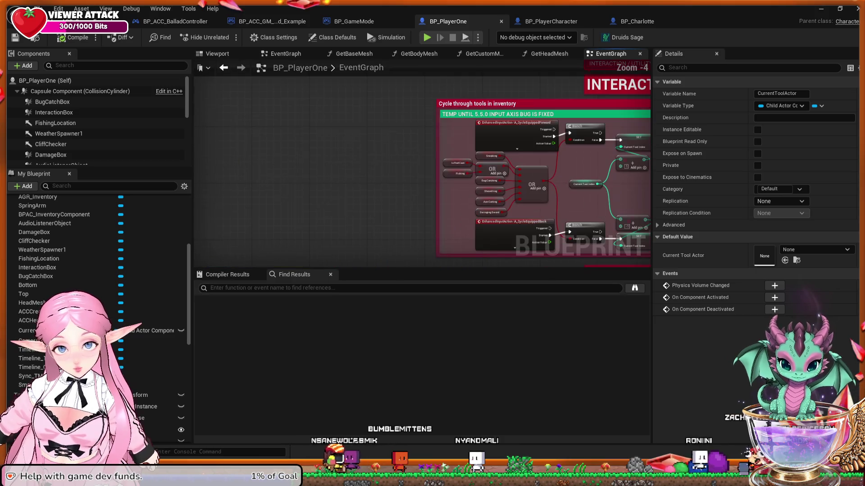
scroll(334, 220, "up", 1)
left_click_drag(334, 220, 217, 218)
left_click_drag(360, 199, 259, 215)
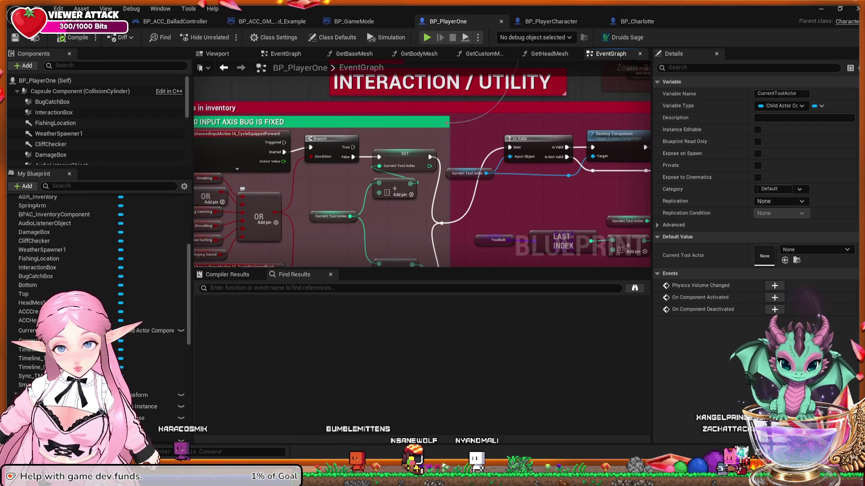
scroll(242, 189, "down", 1)
left_click_drag(242, 189, 331, 182)
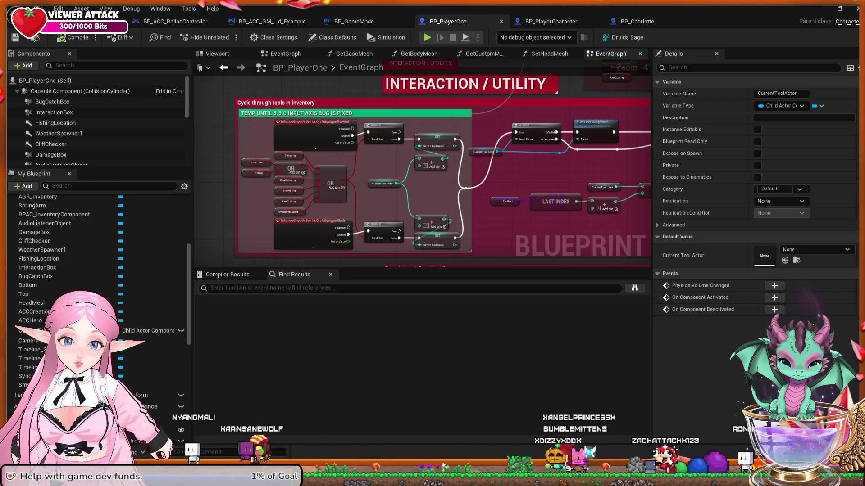
left_click(637, 21)
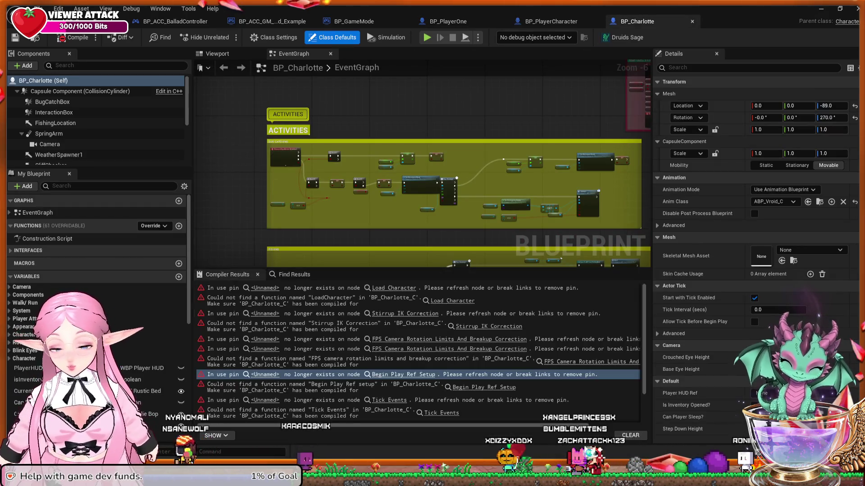
scroll(131, 323, "down", 3)
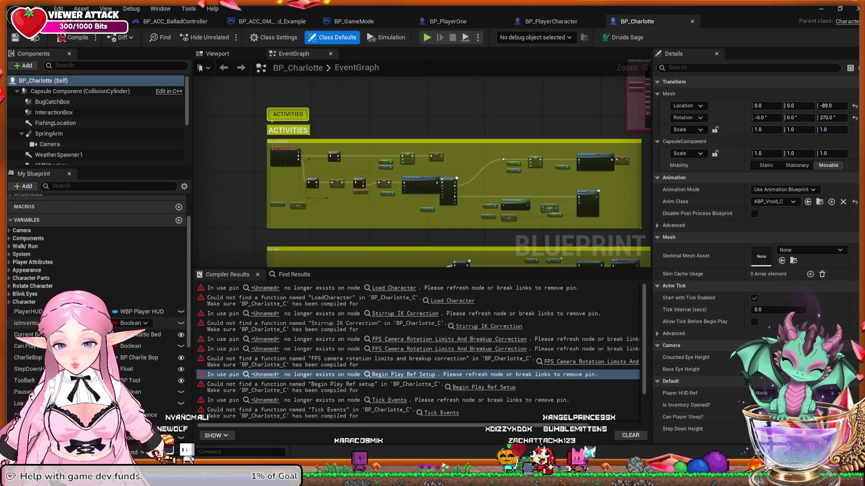
scroll(135, 326, "down", 1)
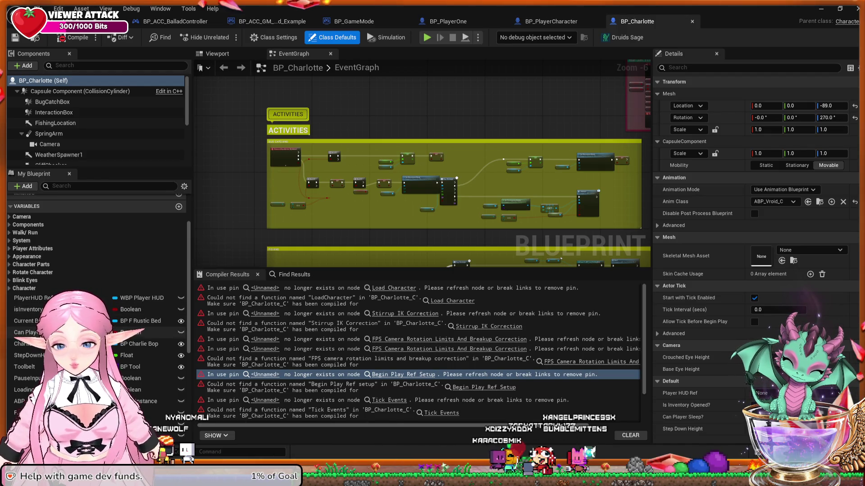
left_click(24, 367)
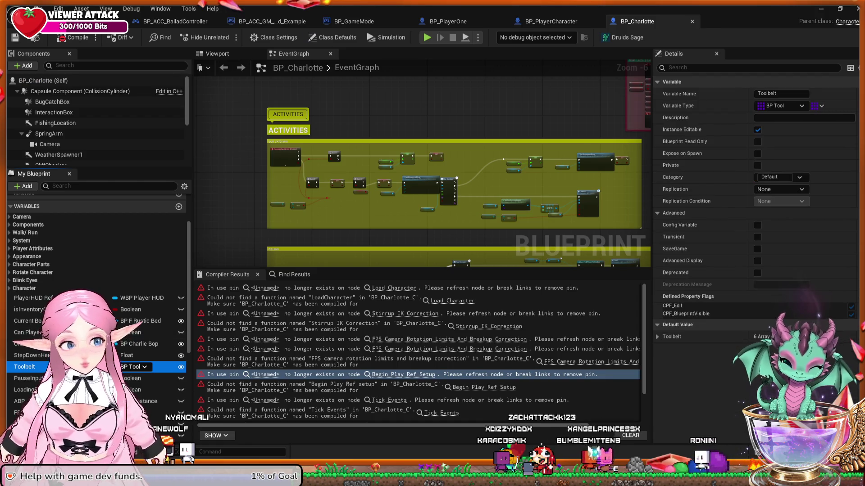
left_click(657, 337)
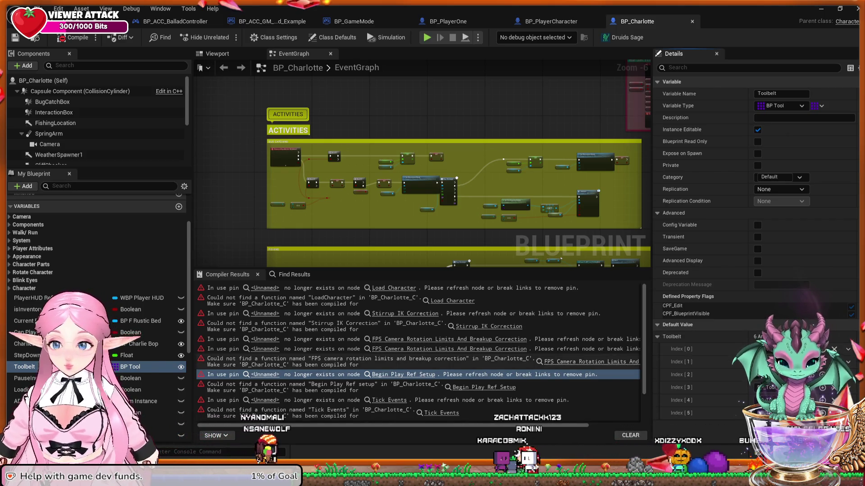
left_click(25, 366)
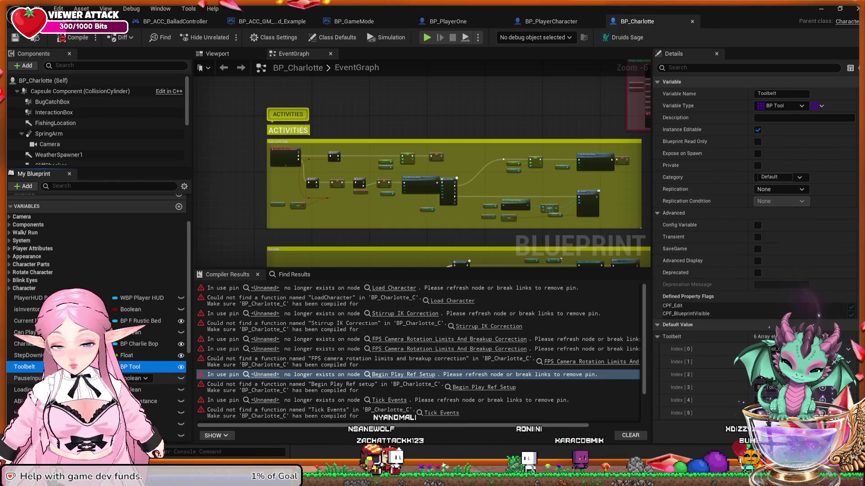
left_click(550, 21)
left_click(448, 22)
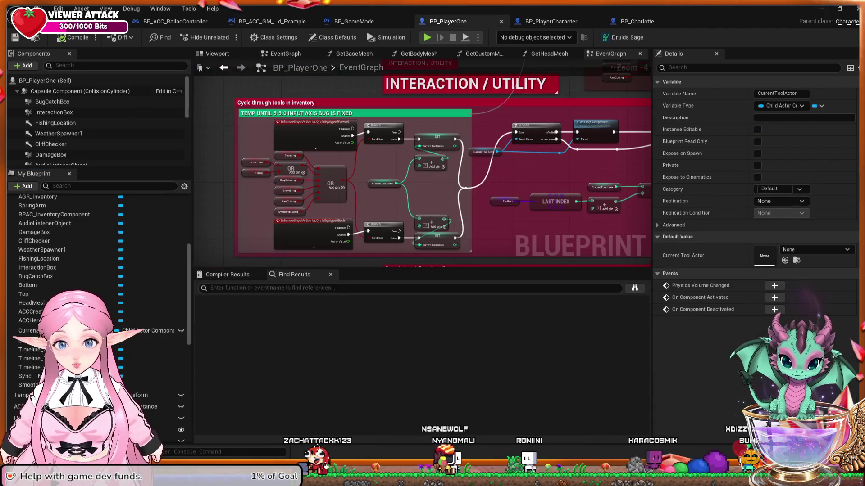
Delete BP_PlayerOne's Toolbelt variable, then undo the deletion to restore it.
scroll(90, 395, "down", 5)
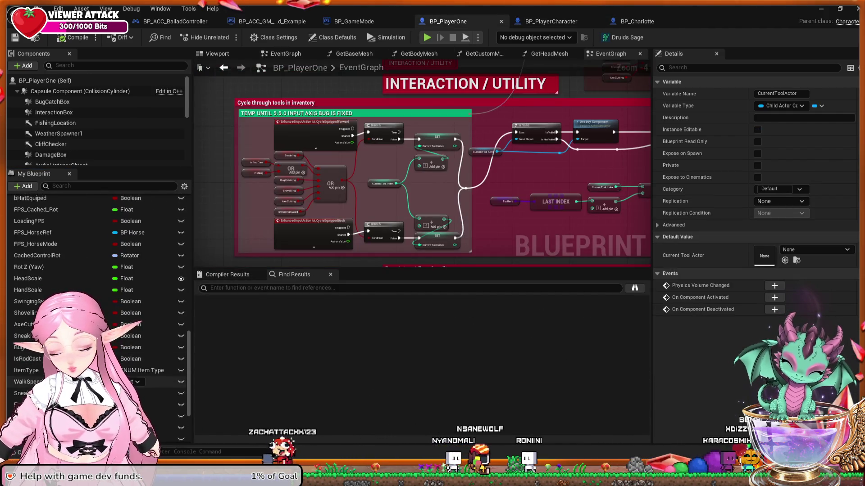
left_click(90, 391)
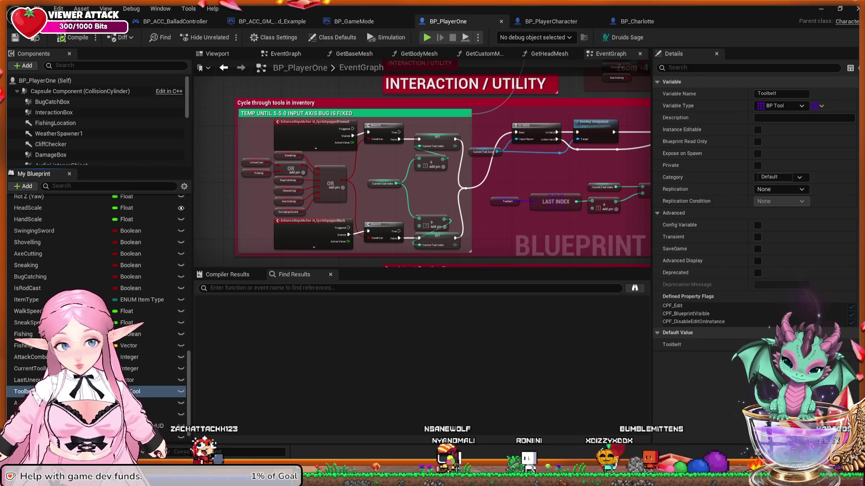
key("Delete")
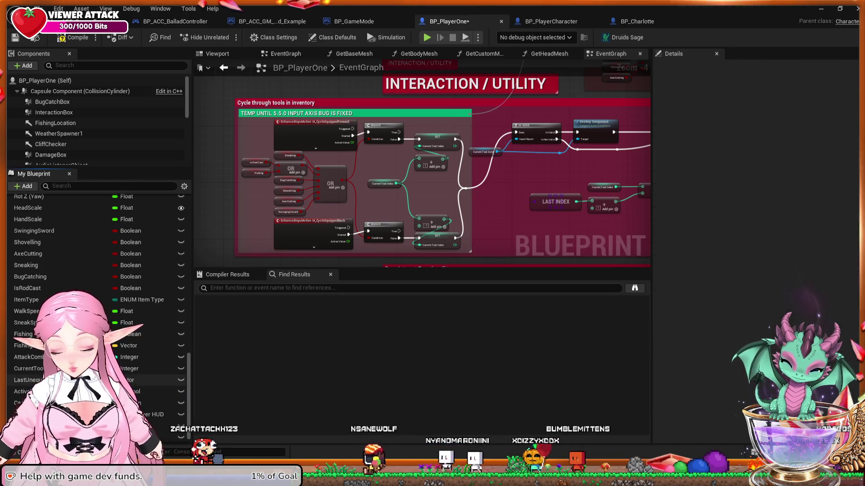
left_click(27, 380)
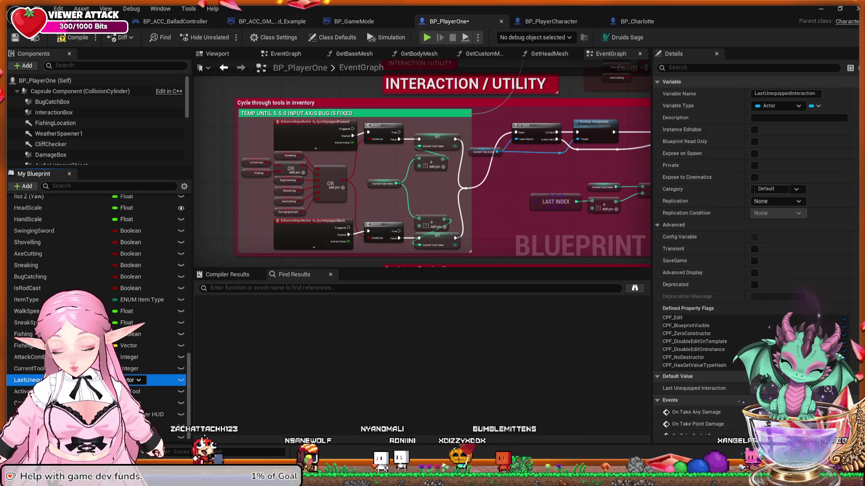
key("ctrl+z")
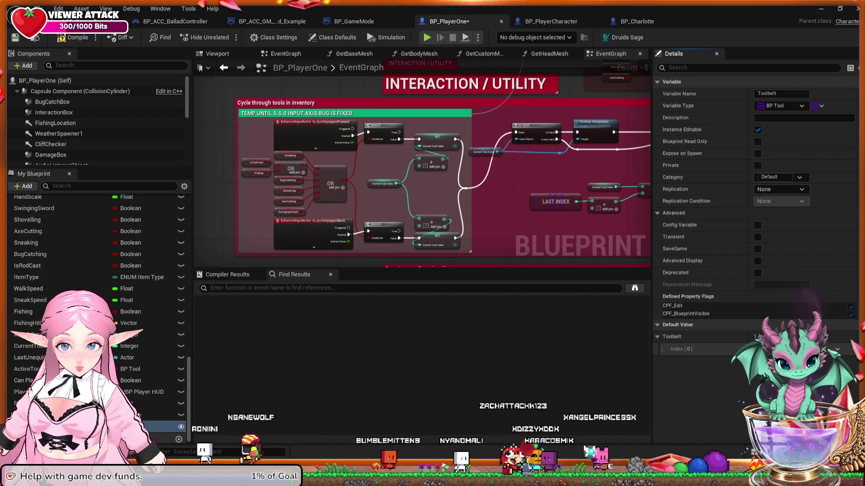
Grow the Toolbelt default array to six entries, comparing against BP_Charlotte's Toolbelt.
left_click(637, 22)
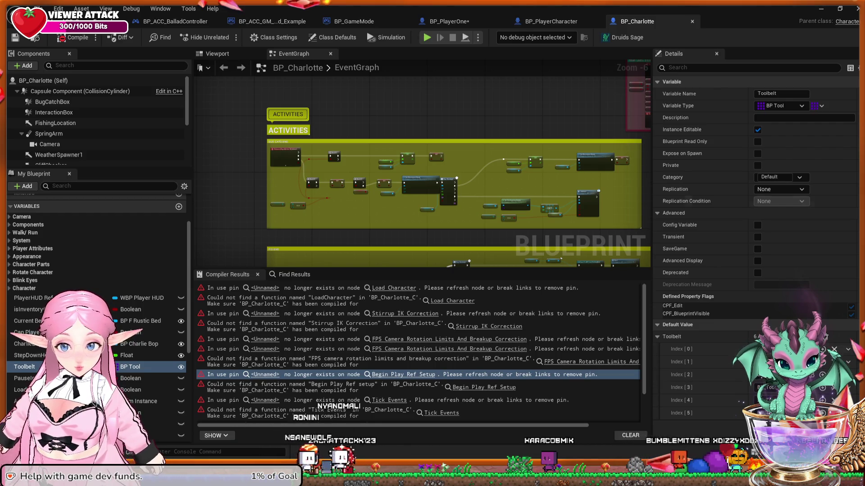
left_click(448, 21)
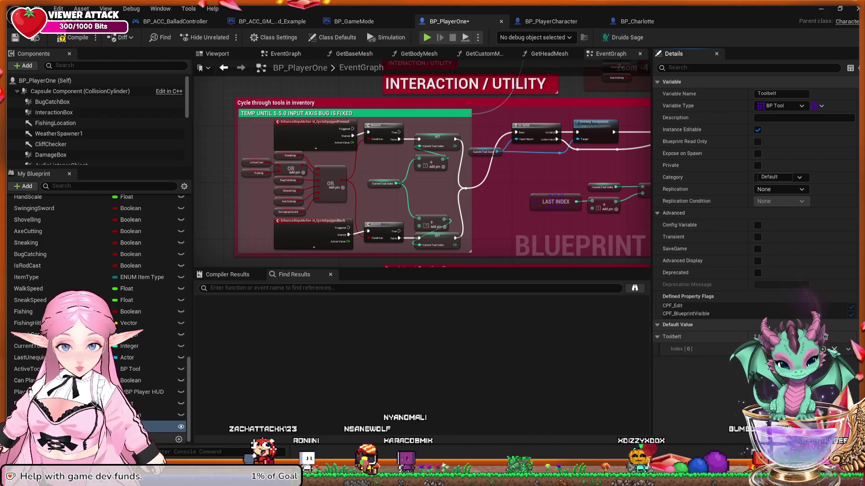
left_click(816, 337)
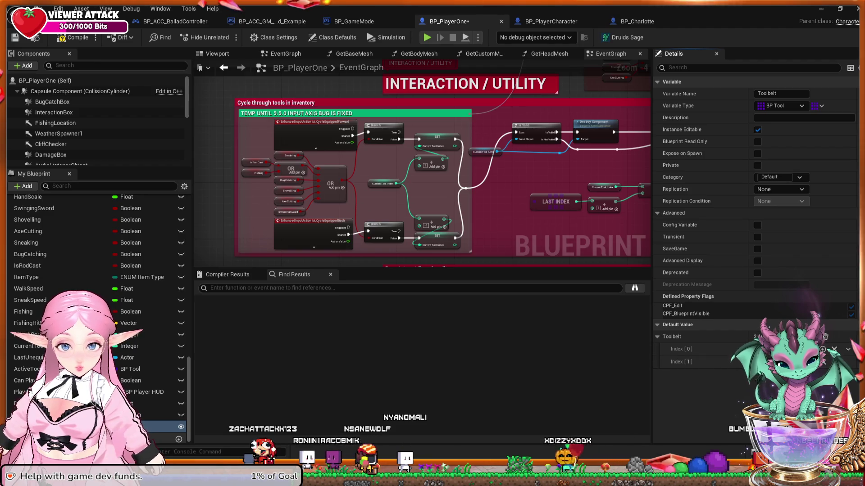
left_click(816, 336)
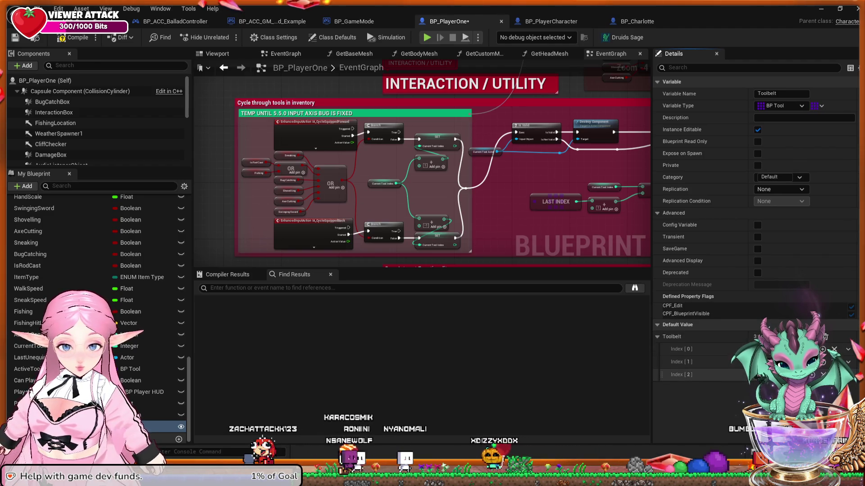
left_click(816, 337)
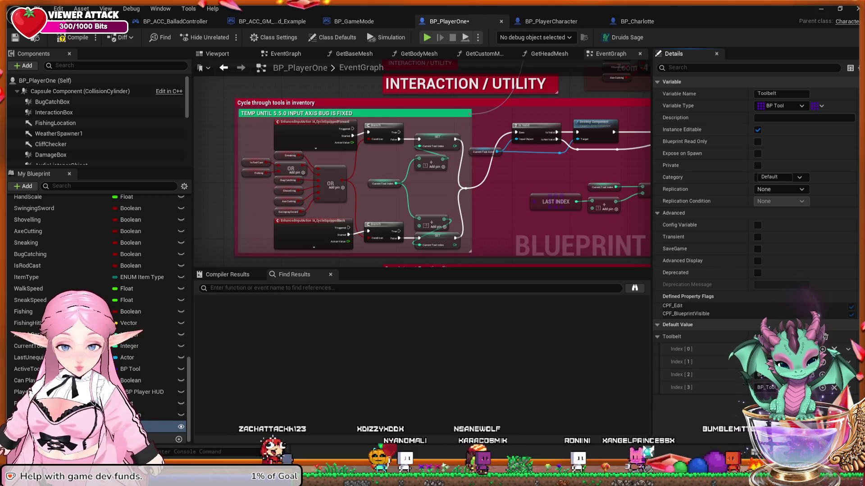
left_click(637, 21)
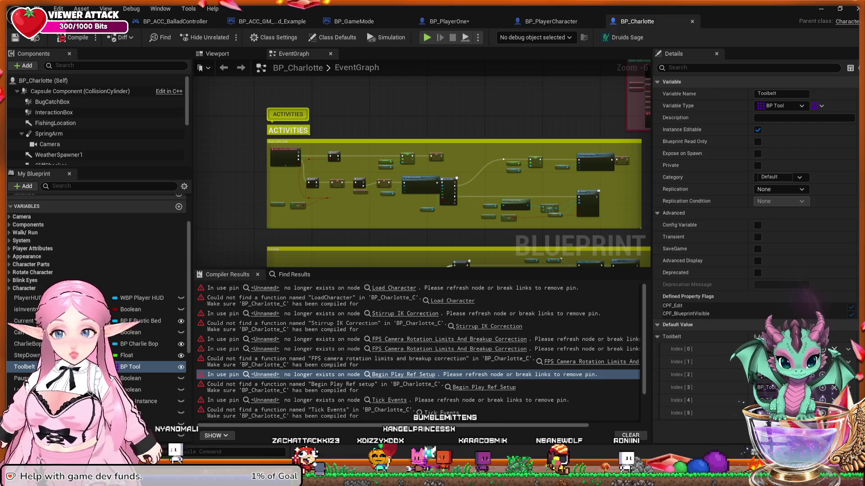
left_click(446, 22)
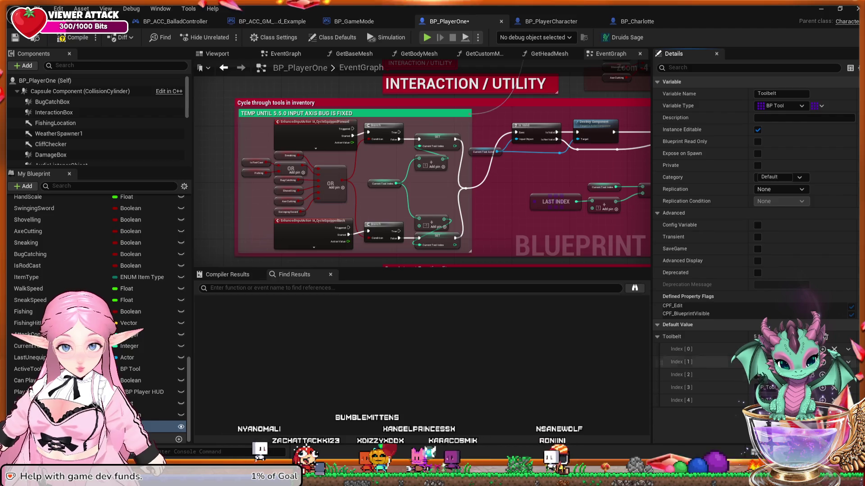
left_click(822, 337)
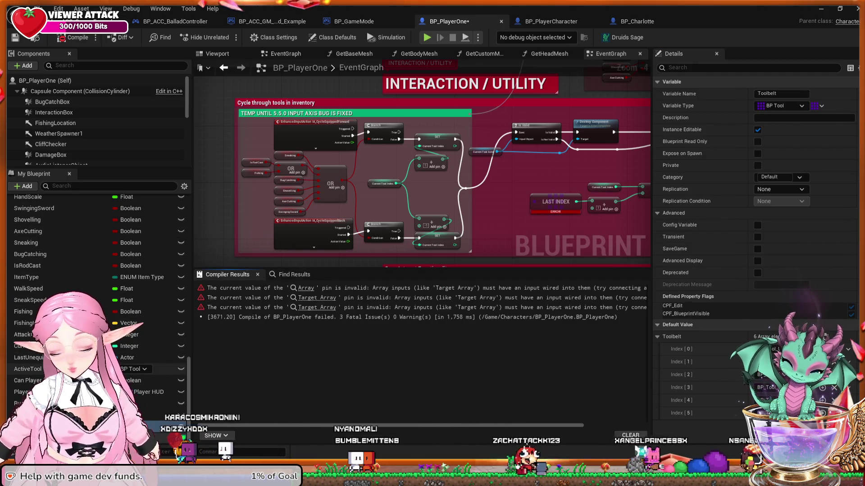
Inspect BP_PlayerOne's ActiveTool variable, then expand BP_Charlotte's Appearance variable category.
left_click(28, 368)
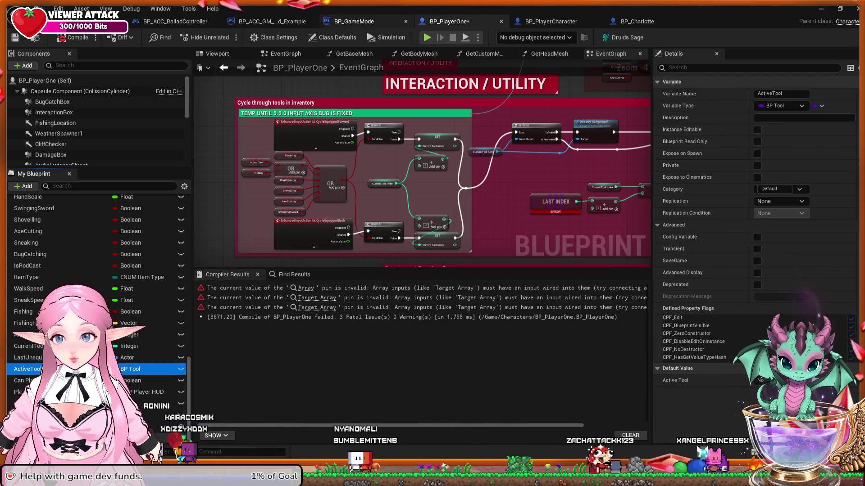
left_click(637, 21)
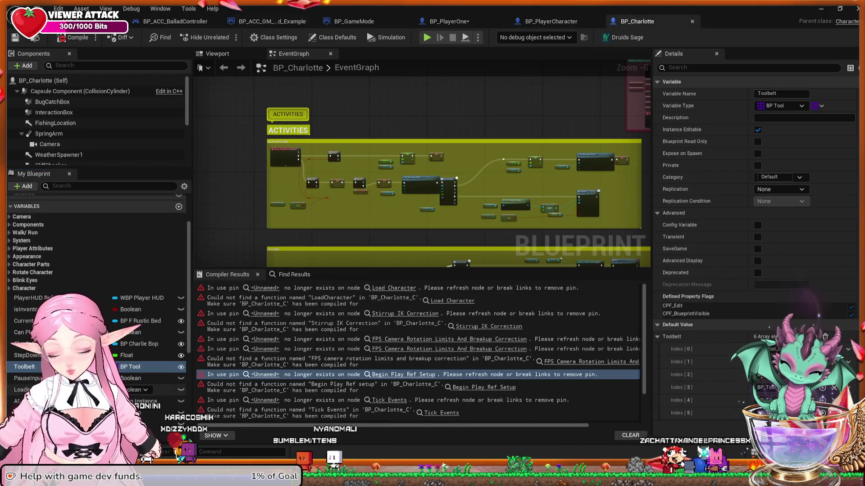
scroll(94, 293, "down", 10)
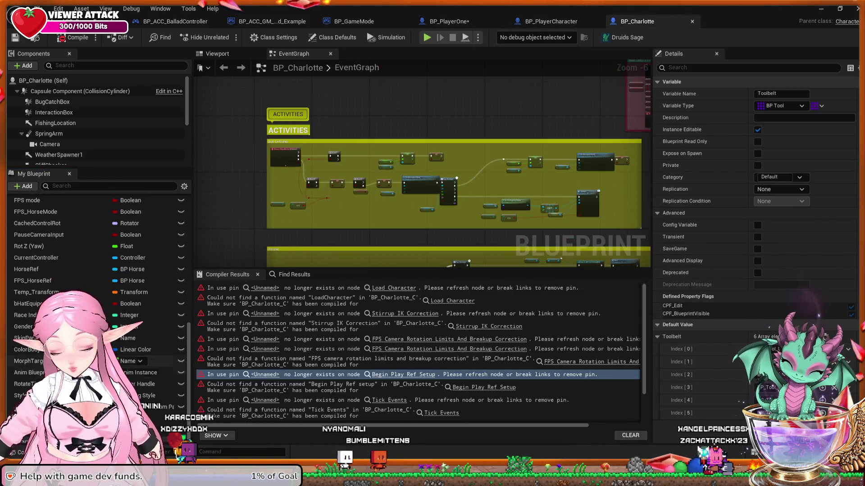
scroll(94, 292, "up", 5)
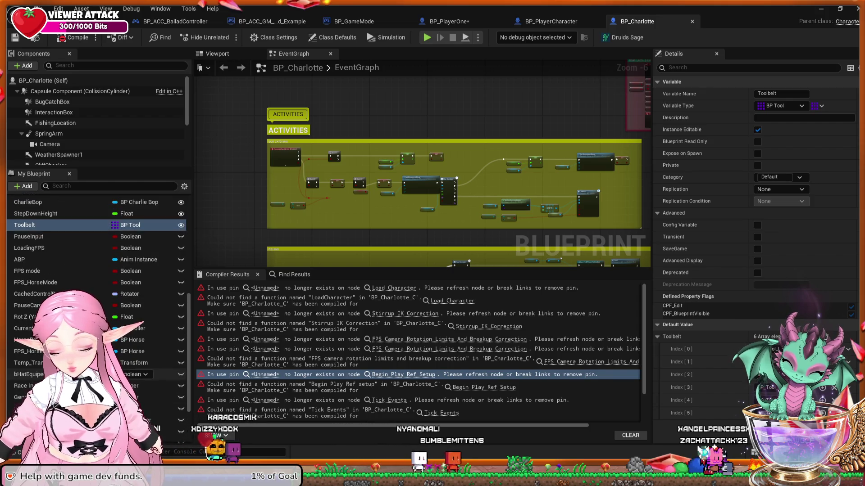
scroll(95, 270, "up", 3)
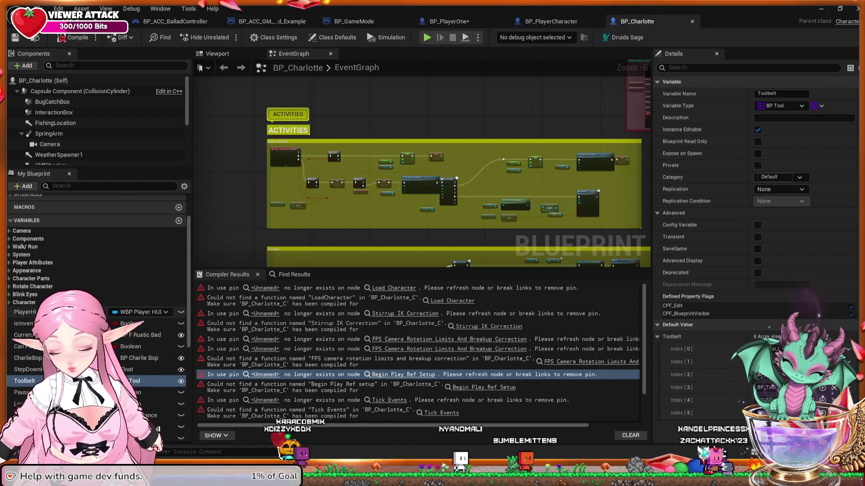
left_click(26, 270)
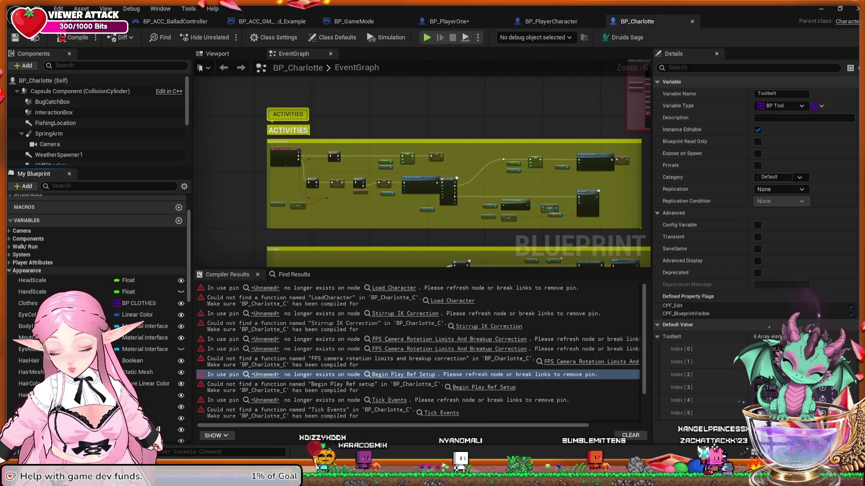
scroll(95, 300, "down", 1)
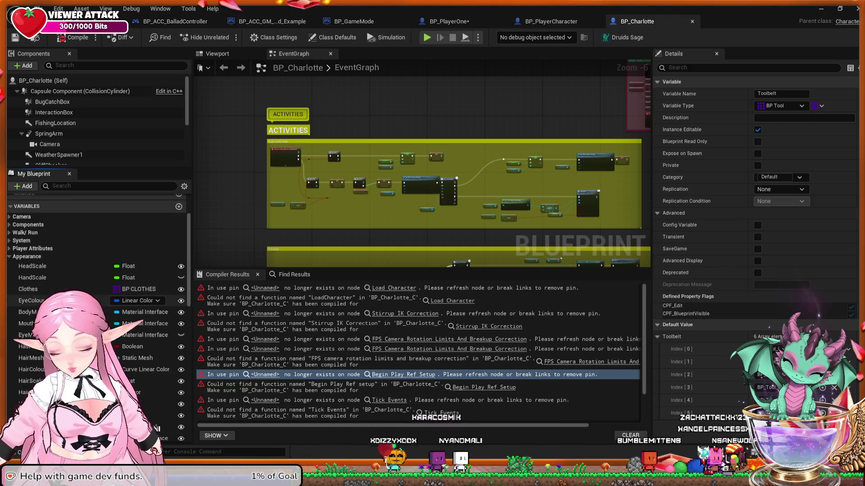
scroll(95, 299, "down", 3)
scroll(94, 297, "up", 2)
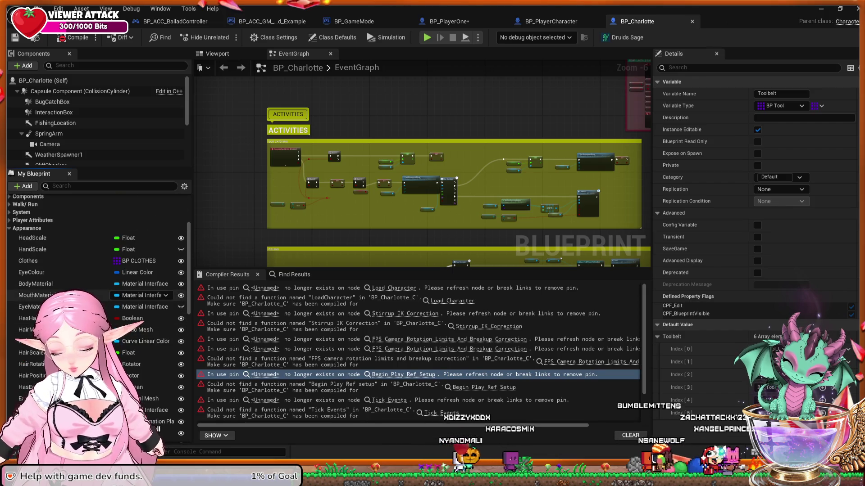
scroll(95, 297, "up", 3)
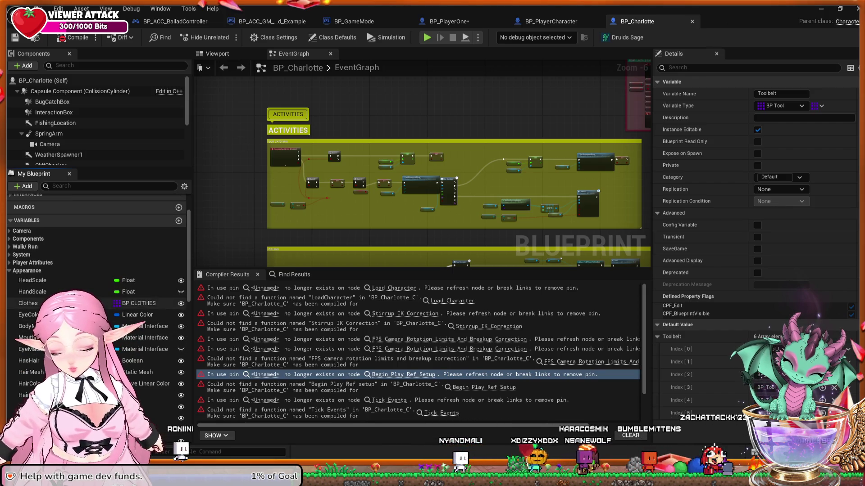
Expand BP_Charlotte's System category, inspect its ActiveTool variable, then return to the level editor.
left_click(21, 255)
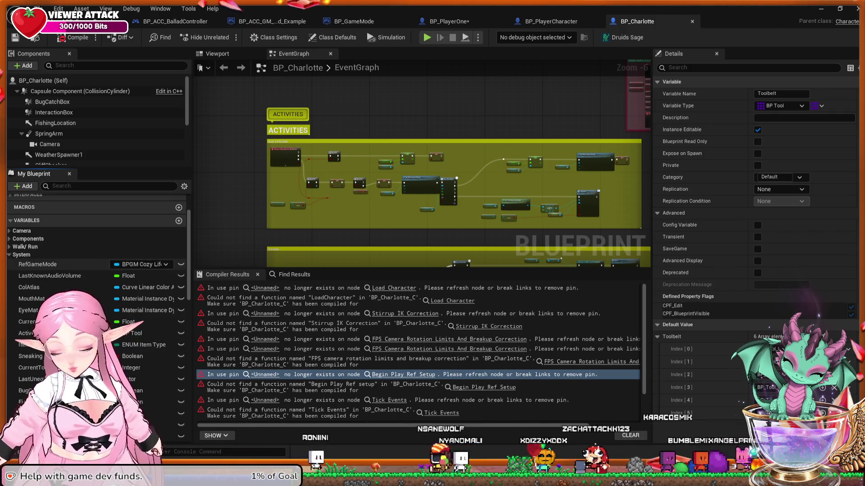
left_click(81, 333)
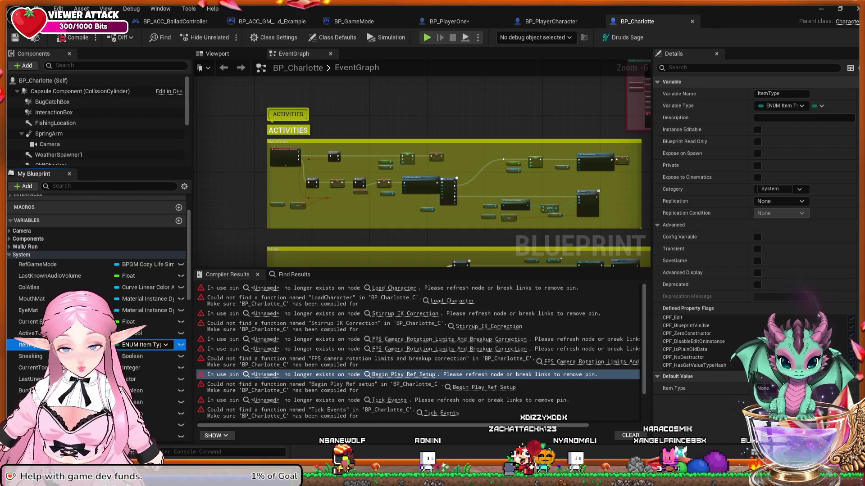
scroll(135, 343, "down", 2)
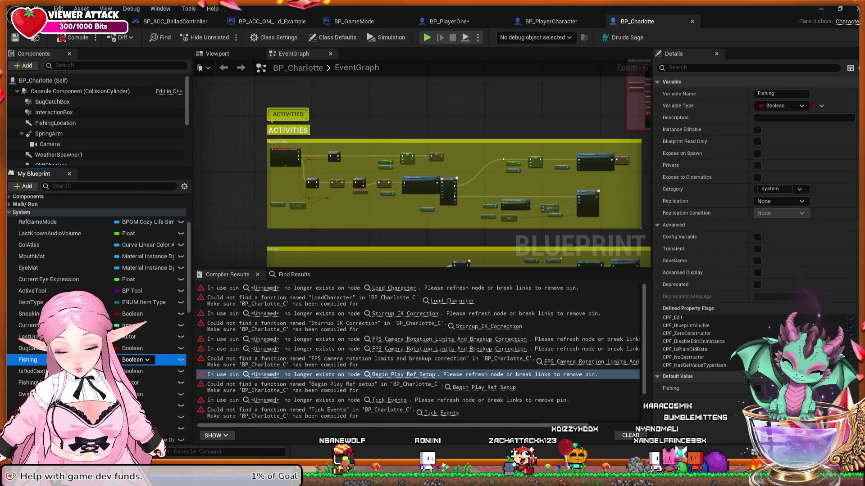
key("alt+Tab")
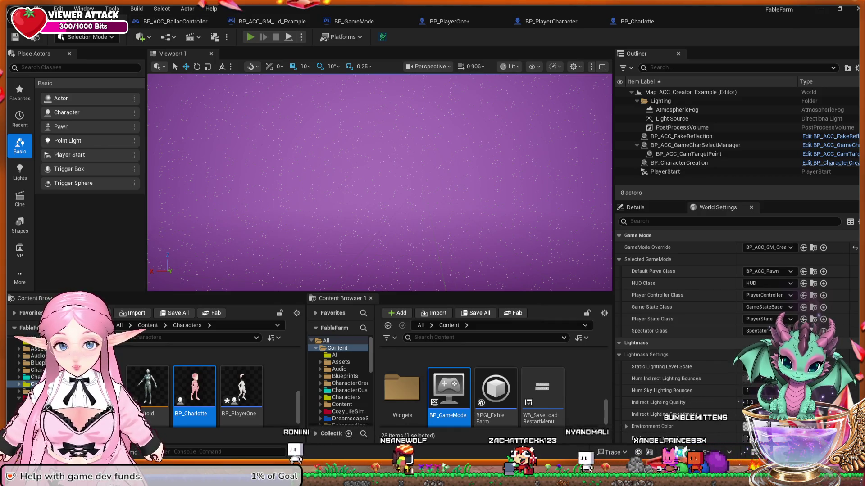
Check BP_PlayerOne's erroring GET and LAST INDEX nodes, then delete the RunSpeed variable.
key("alt+Tab")
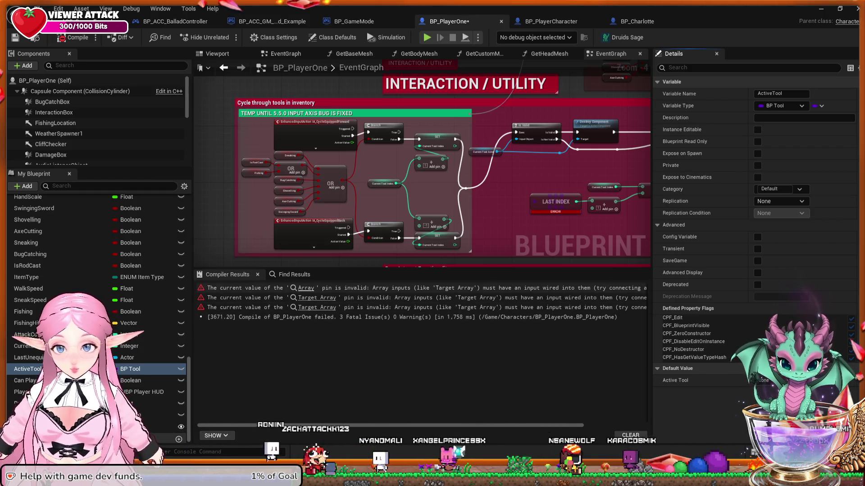
left_click(306, 288)
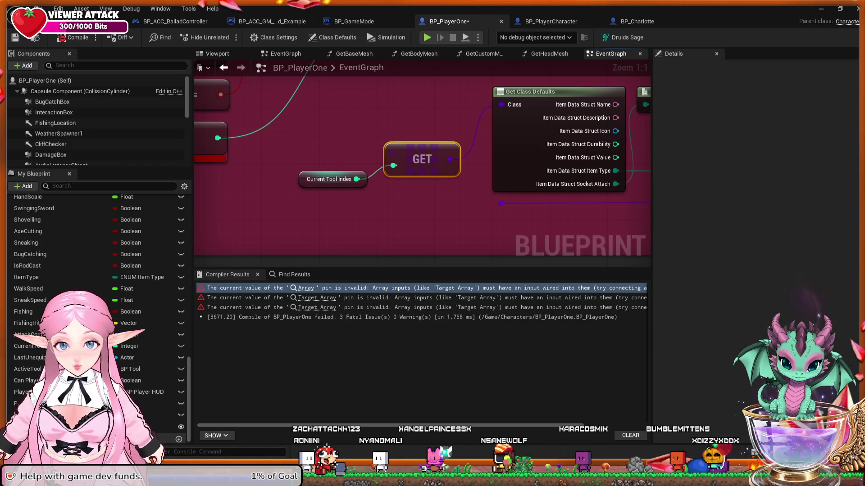
left_click(317, 298)
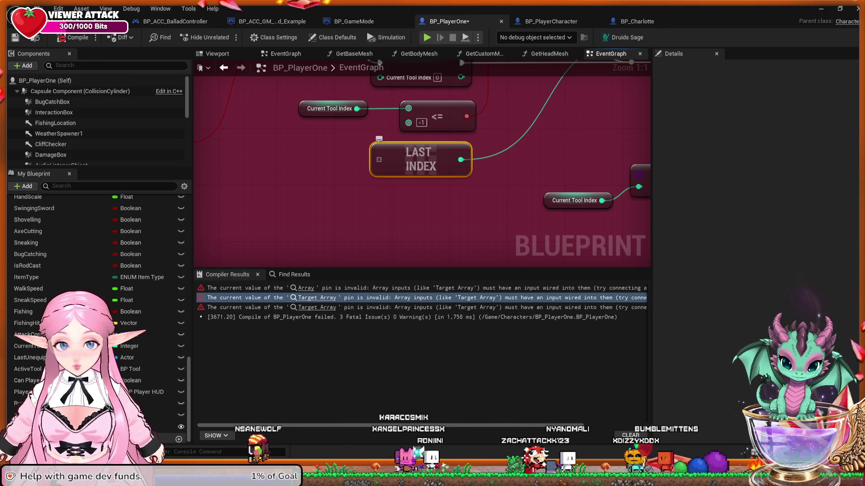
mouse_move(501, 153)
left_mouse_down()
mouse_move(425, 244)
mouse_move(461, 192)
left_mouse_up()
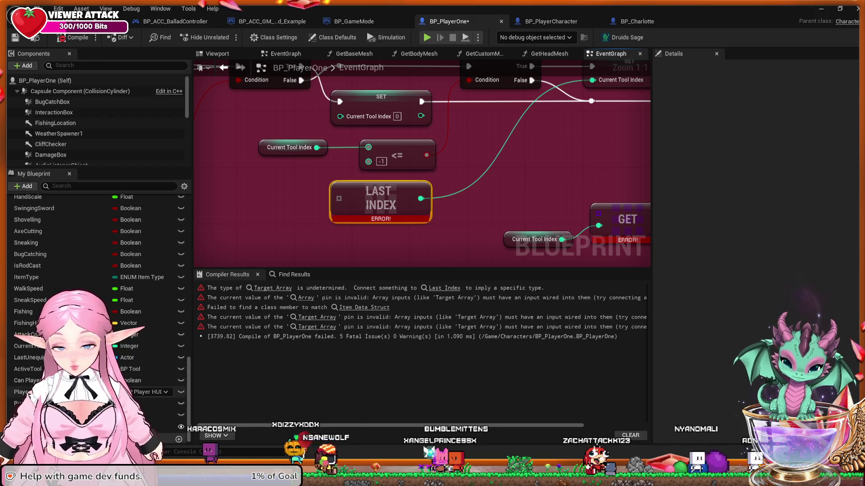
left_click(158, 403)
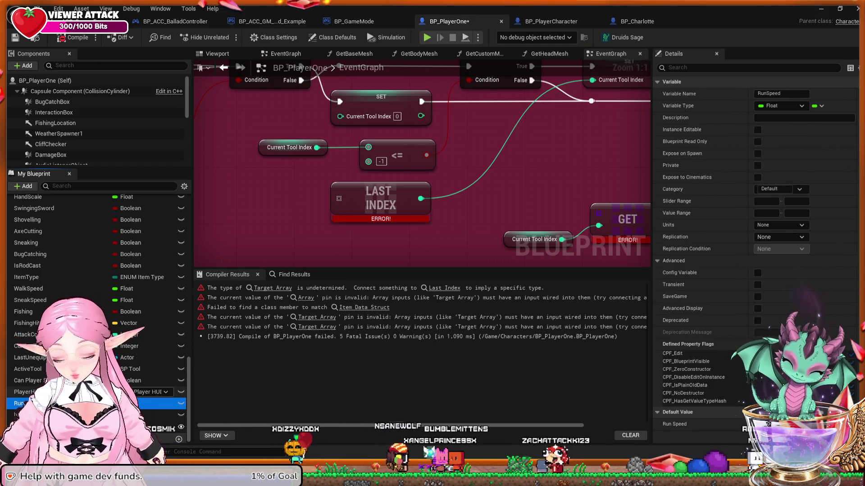
key("Delete")
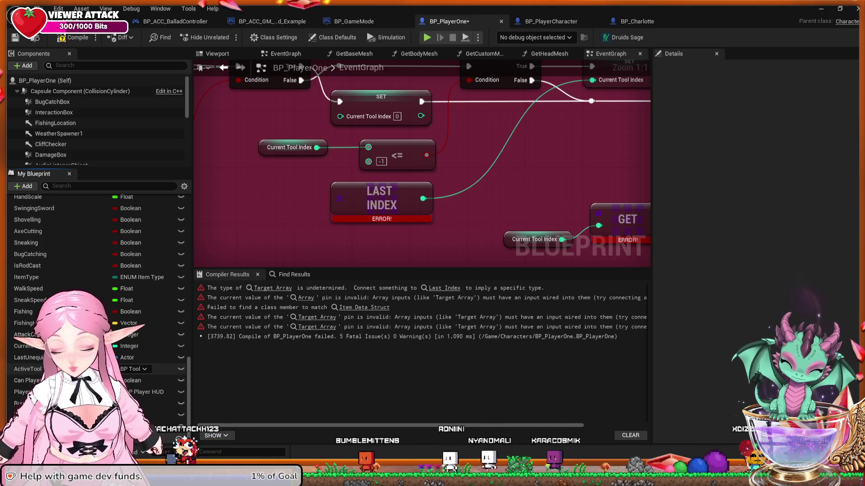
Delete the Toolbelt variable and undo it, then grow its default array to Index 0-5.
left_click(18, 403)
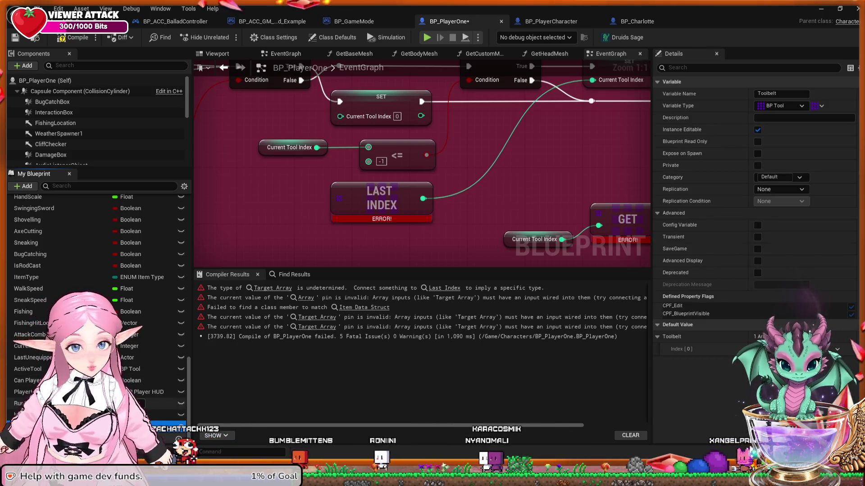
key("Delete")
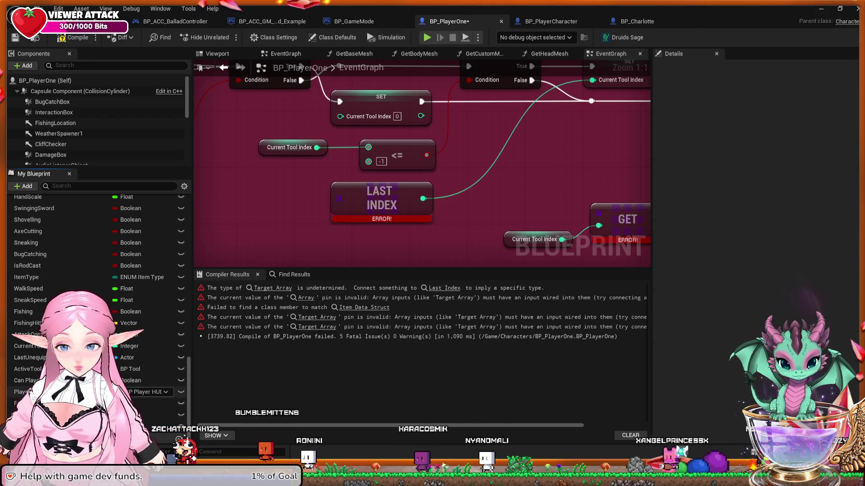
scroll(97, 293, "up", 1)
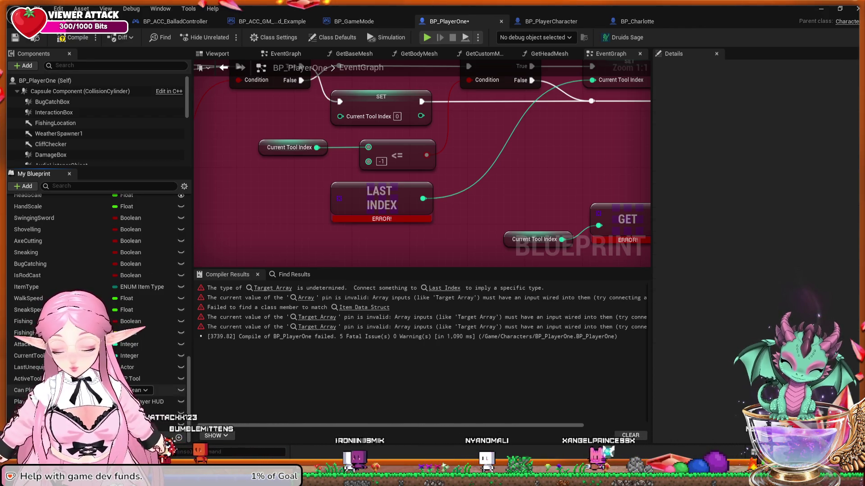
key("ctrl+z")
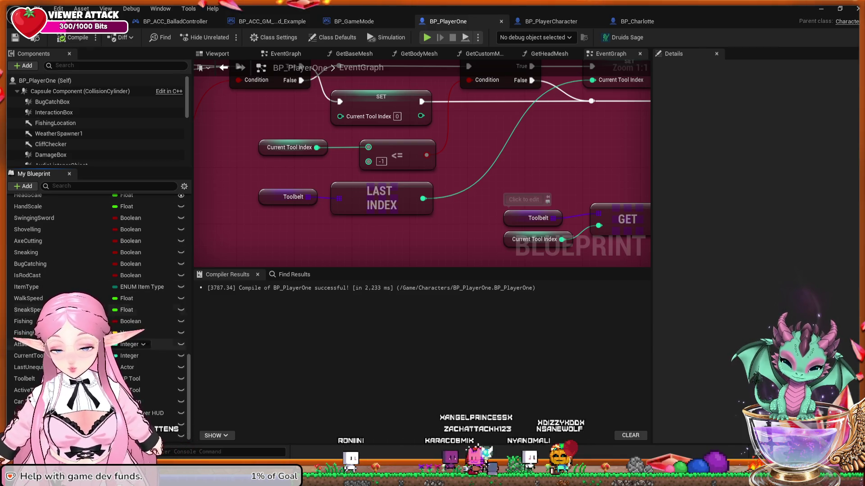
left_click(176, 379)
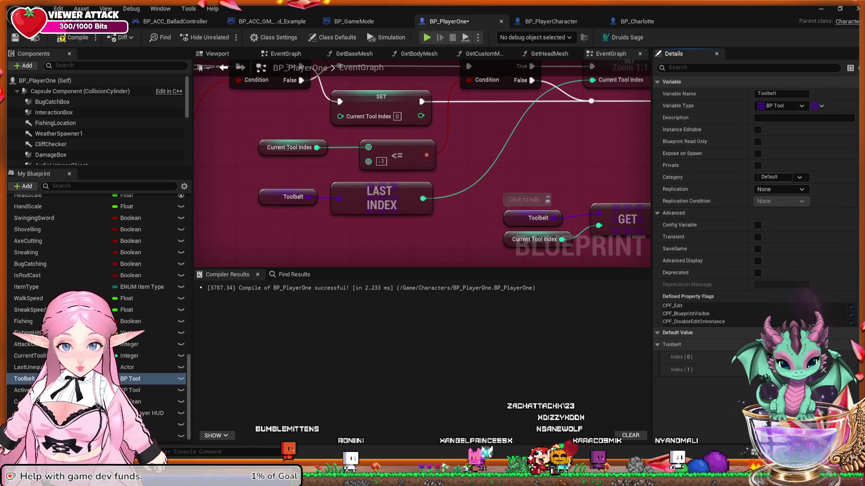
left_click(825, 344)
left_click(825, 345)
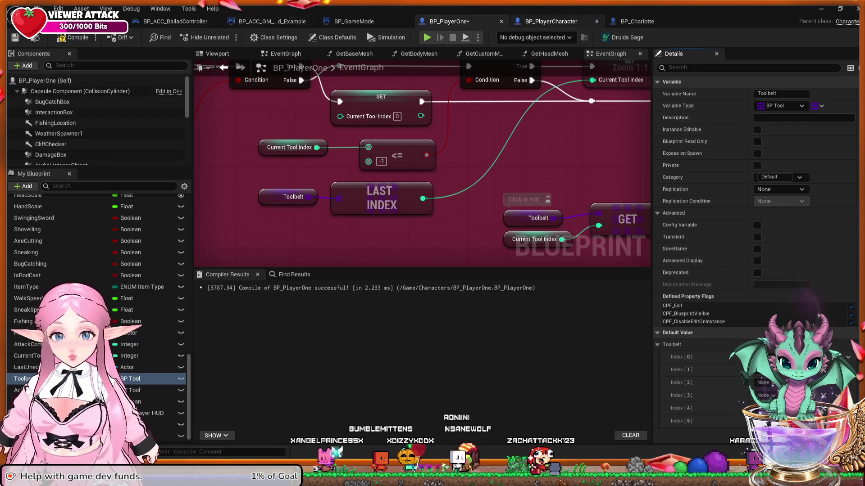
Compare BP_Charlotte's Toolbelt variable with BP_PlayerOne's, then return to the FableFarm level editor.
left_click(637, 21)
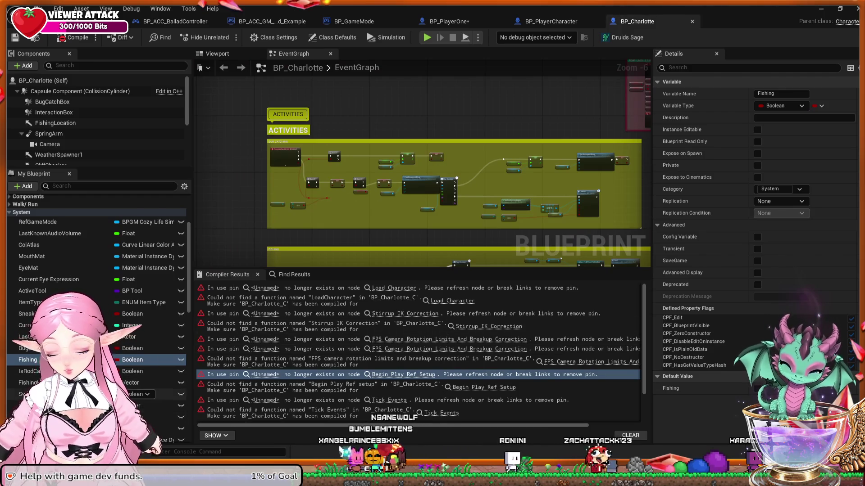
scroll(97, 316, "down", 10)
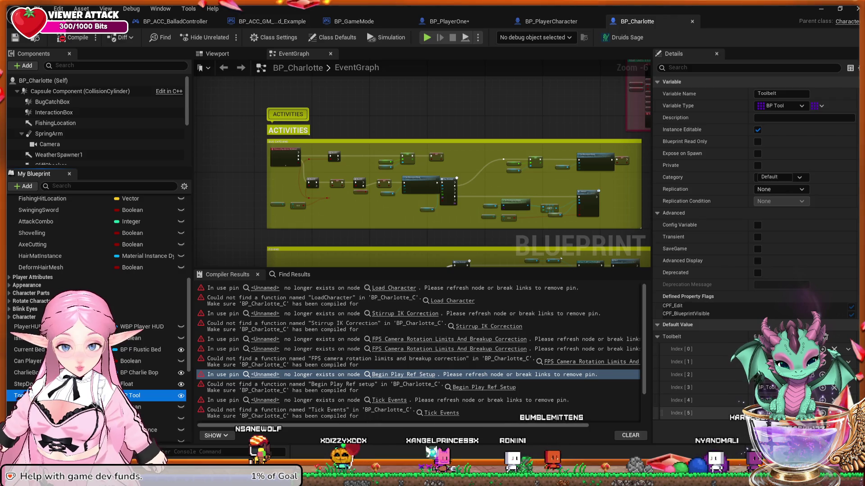
left_click(448, 21)
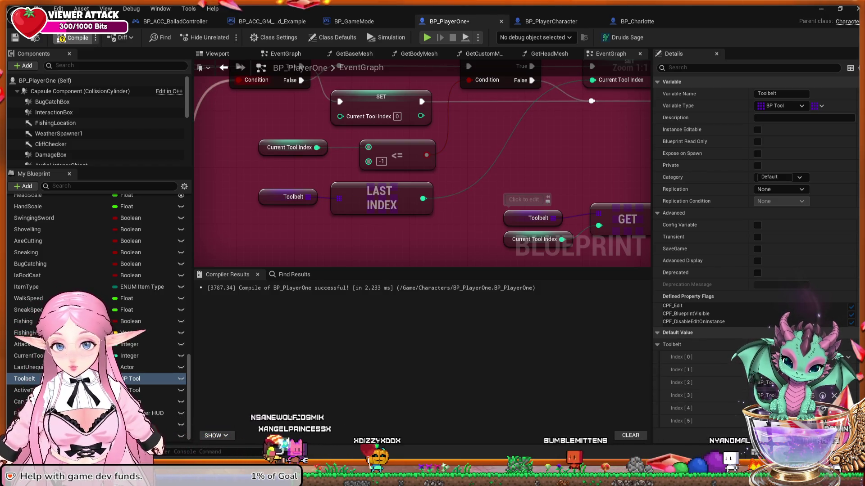
key("ctrl+Tab")
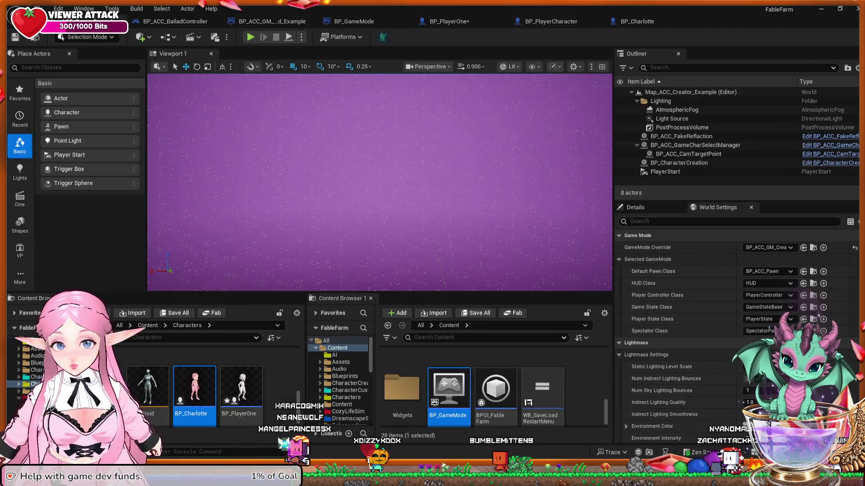
Play in editor as TestCharacter, starting as the server on Map_ACC_Creator_Example.
key("alt+p")
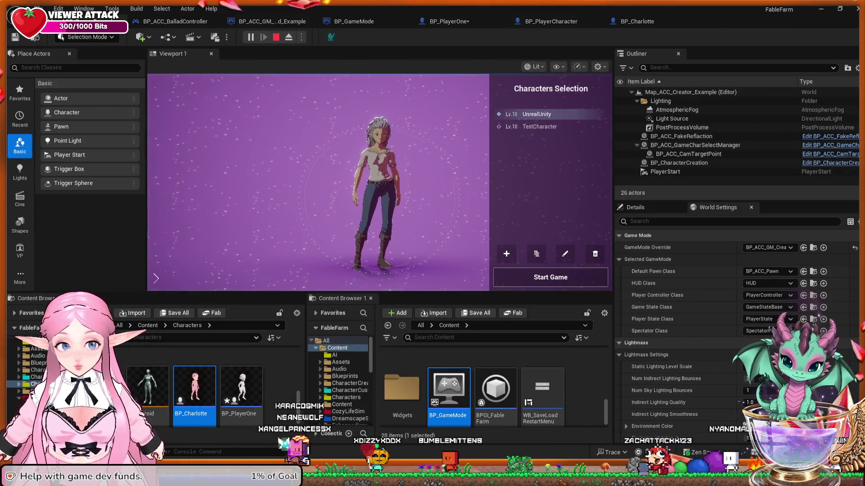
left_click(540, 127)
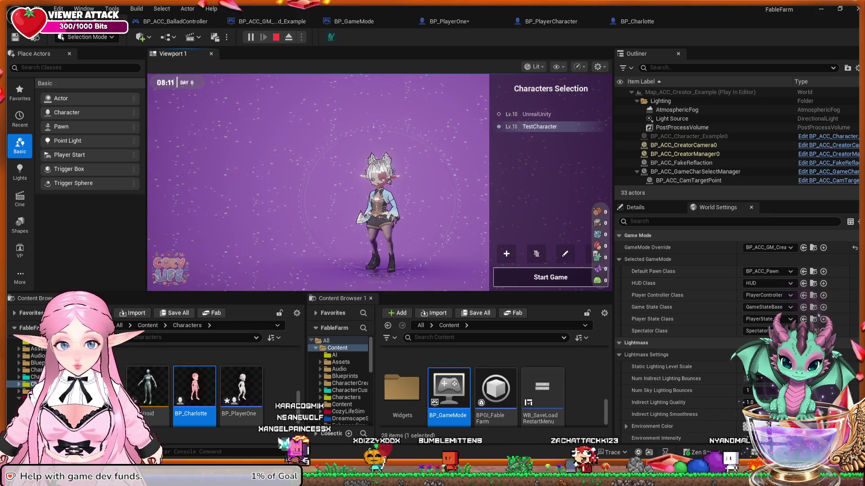
left_click(550, 277)
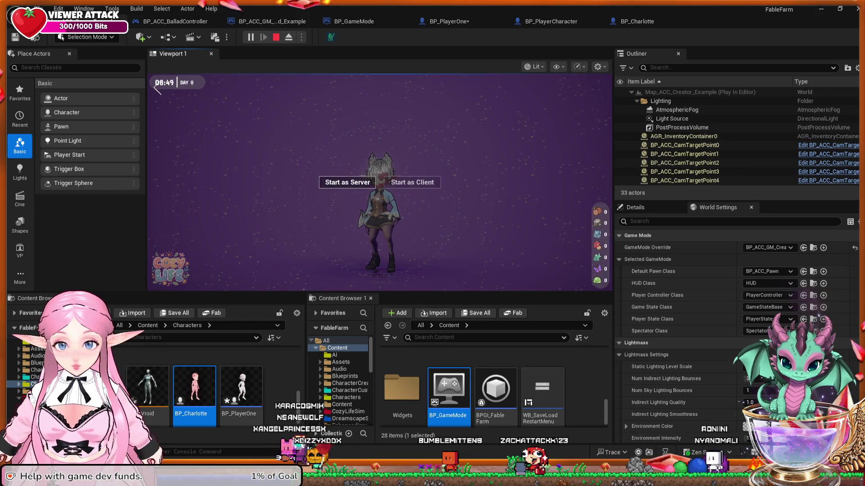
left_click(347, 182)
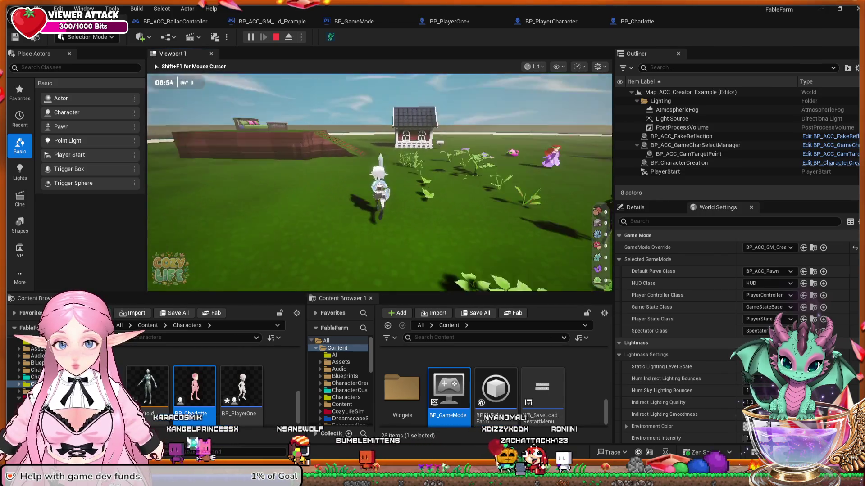
Run the character forward from the house across the farm to the shoreline.
key("w")
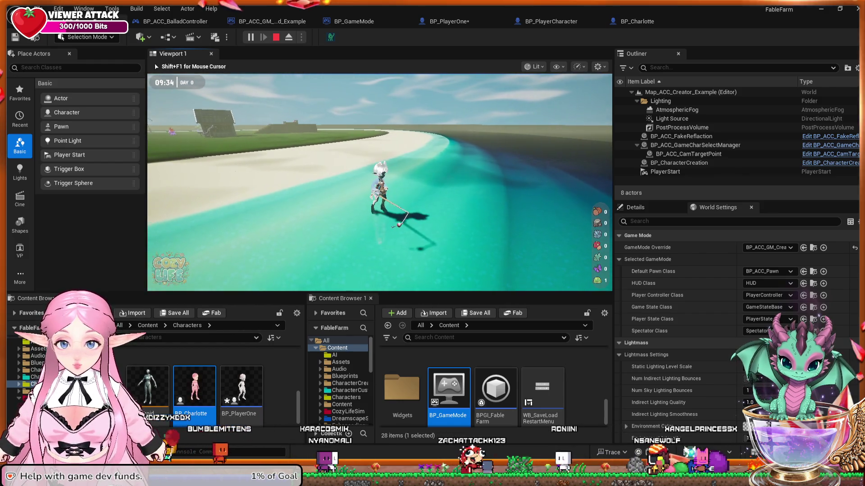
Switch the character's tool to the net and walk back toward the house.
key("w")
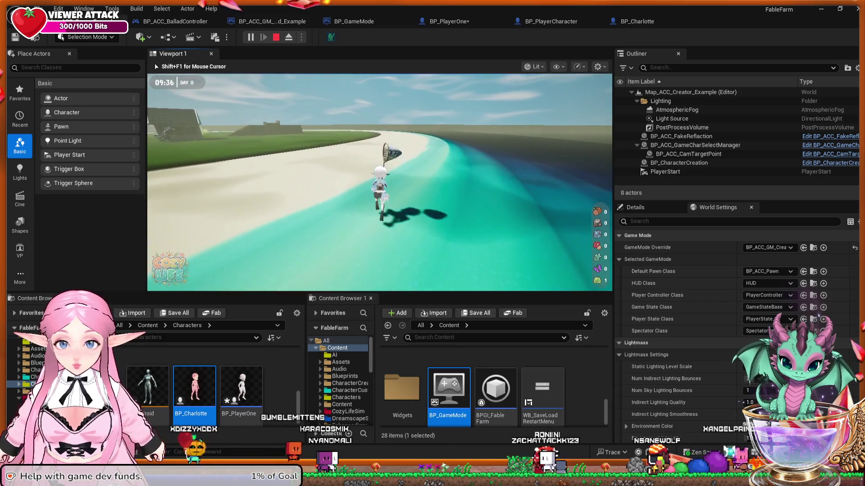
key("w")
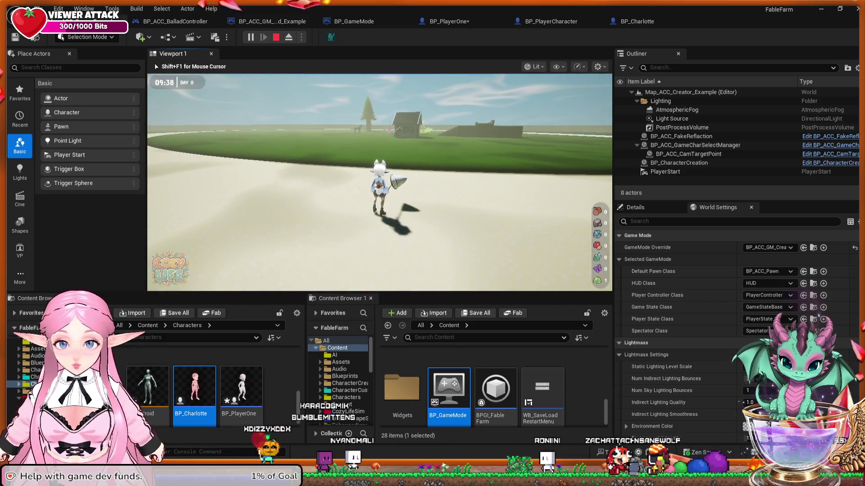
key("w")
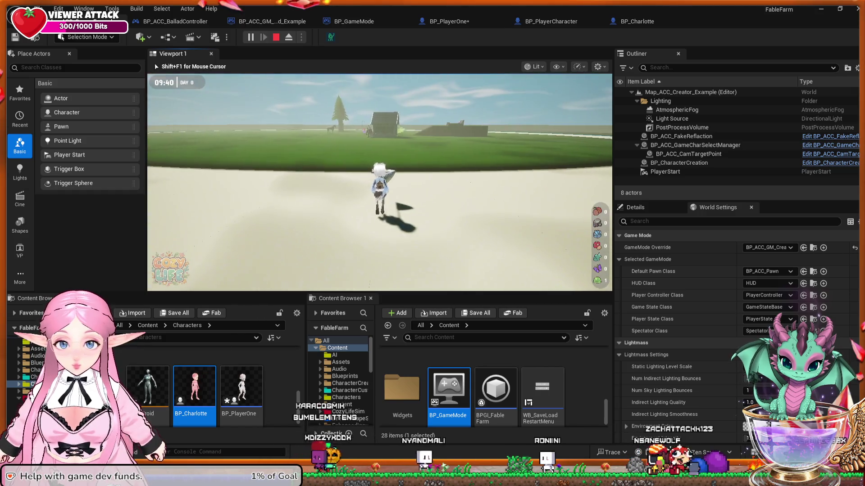
key("w")
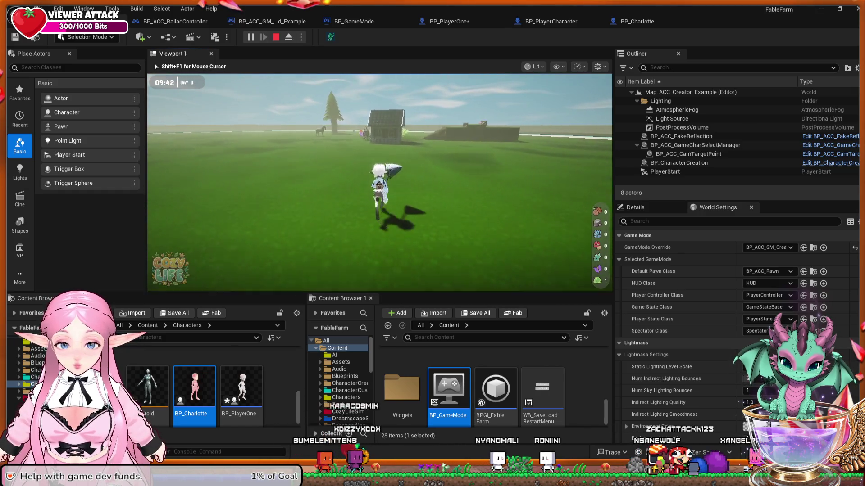
key("w")
key("w")
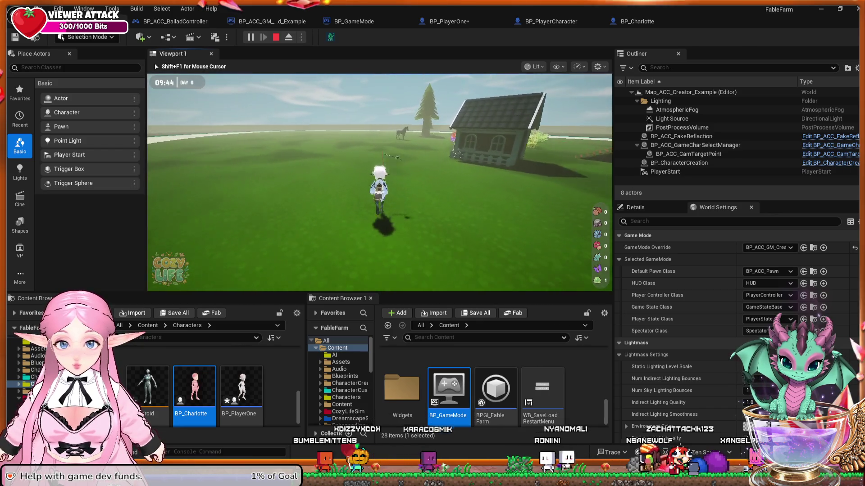
Circle around the house past the sunflower field to the tall tree.
key("a")
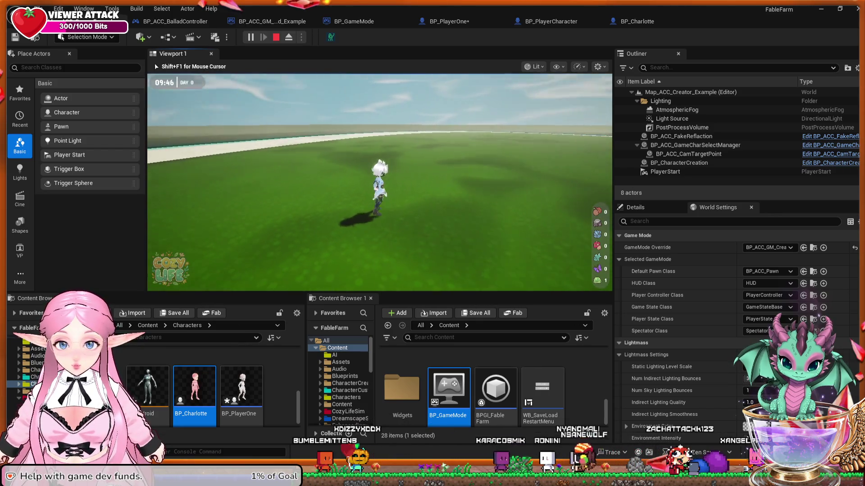
key("a")
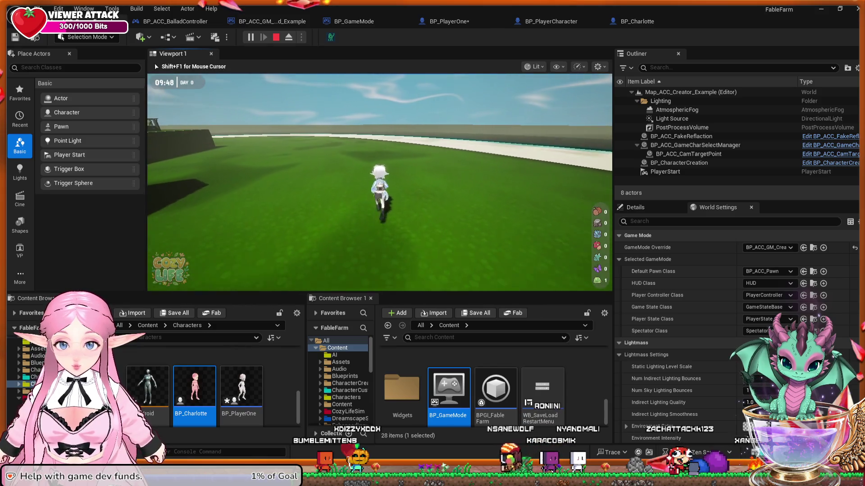
key("a")
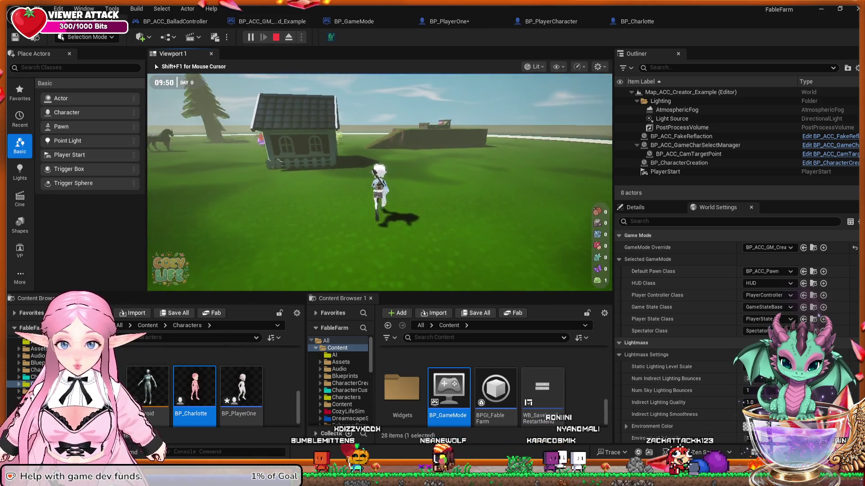
key("a")
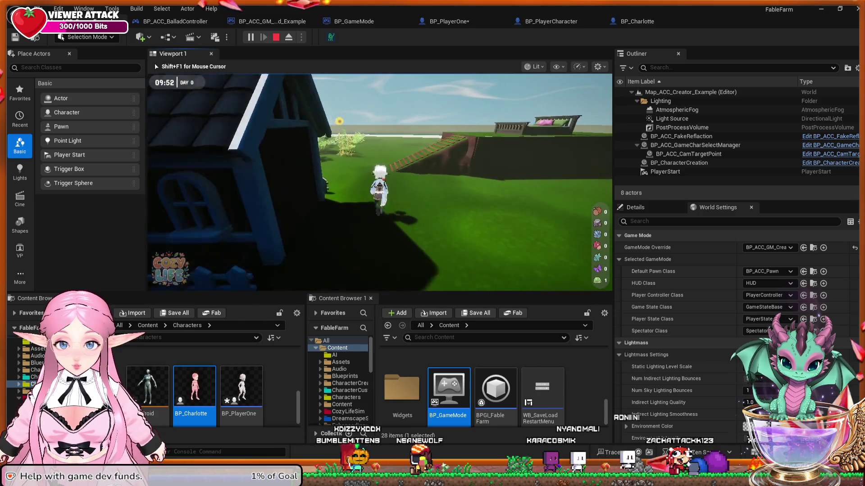
key("a")
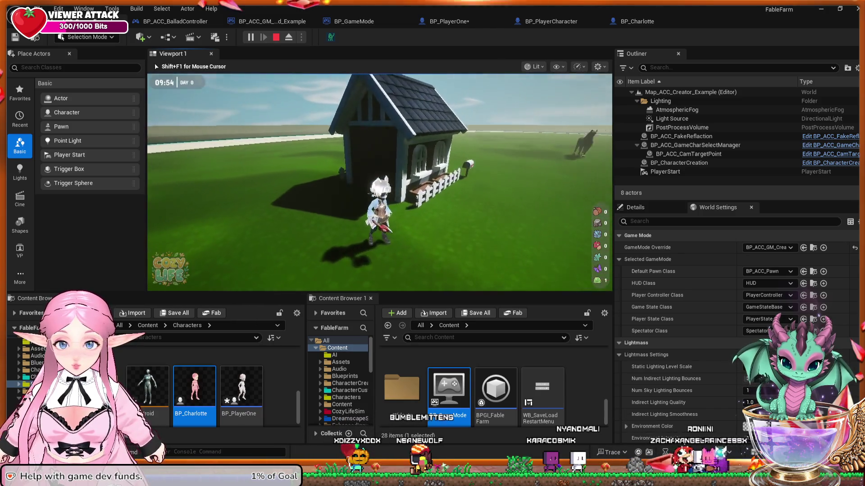
key("a")
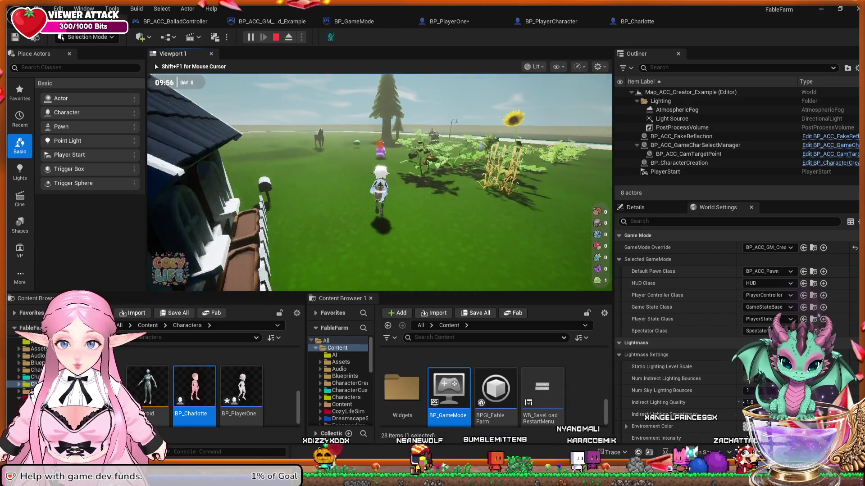
key("a")
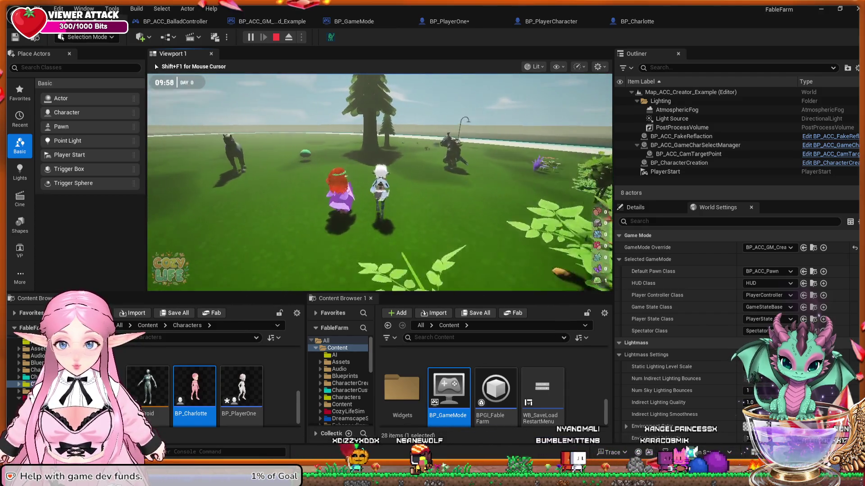
key("a")
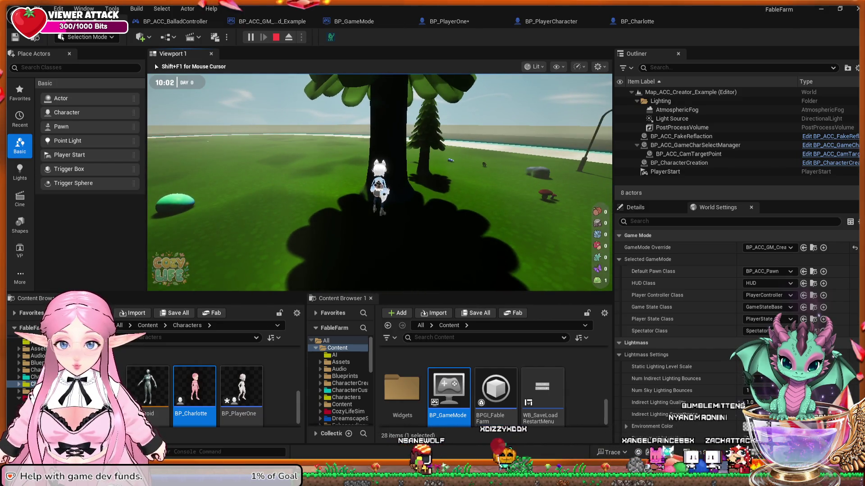
Chop the big tree and collect wood until the count reaches 2, then approach the pine tree.
key("e")
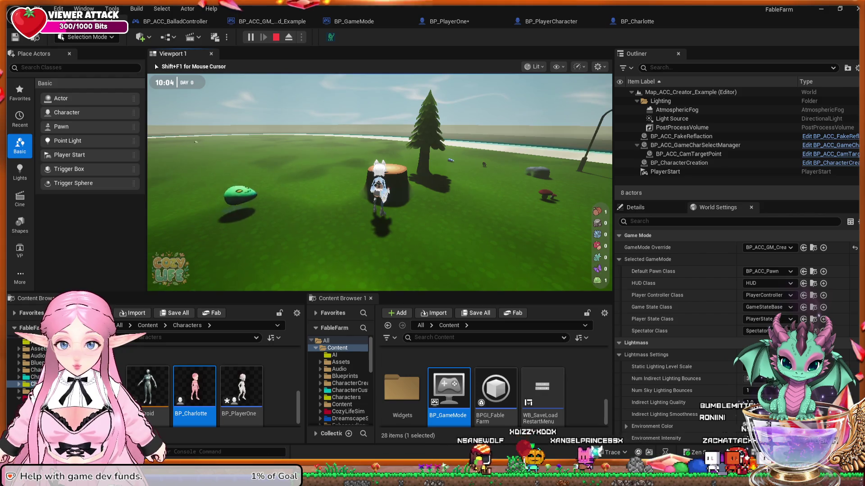
key("a")
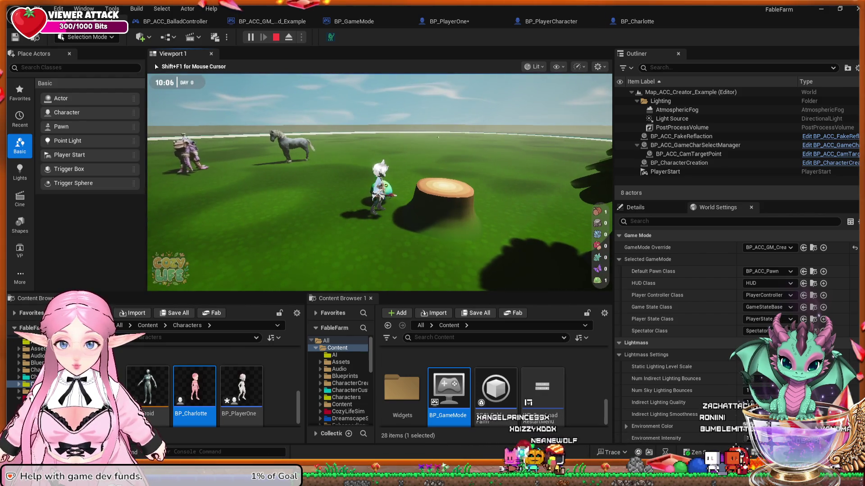
key("a")
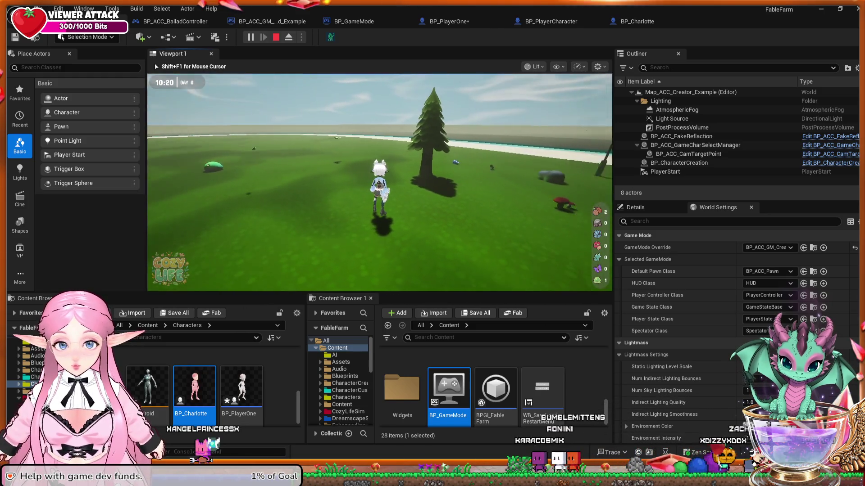
key("w")
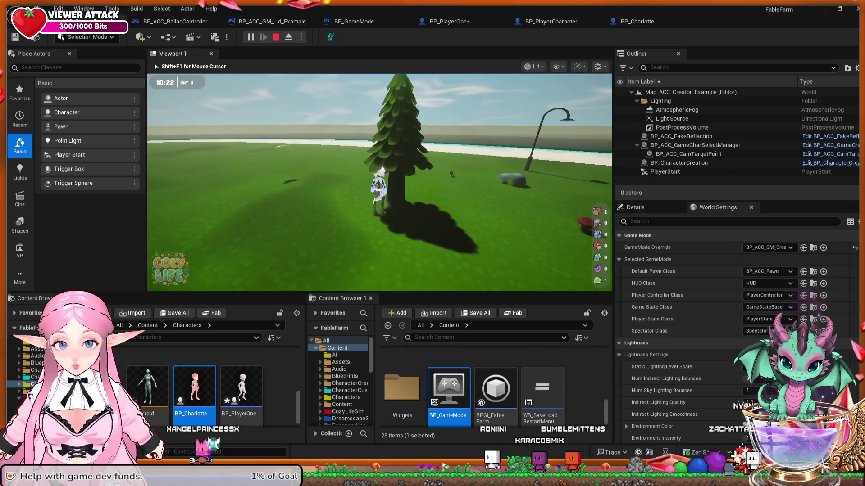
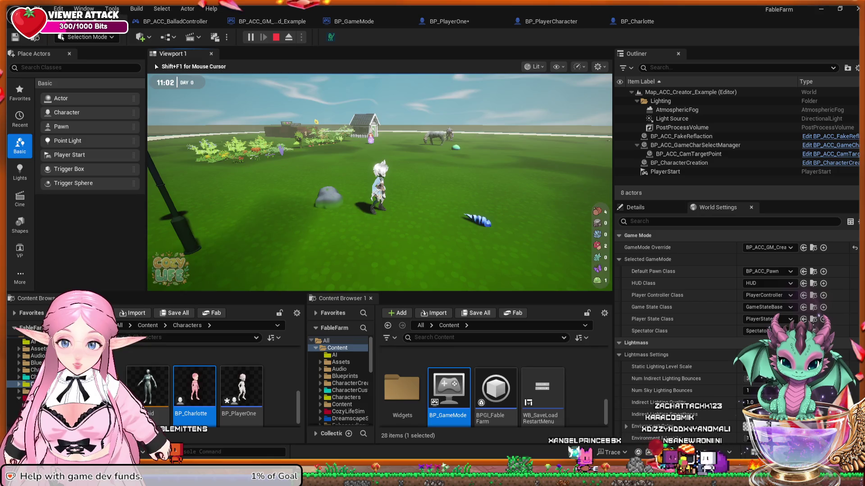
End the Play-In-Editor session of the farm map with Escape.
key("Escape")
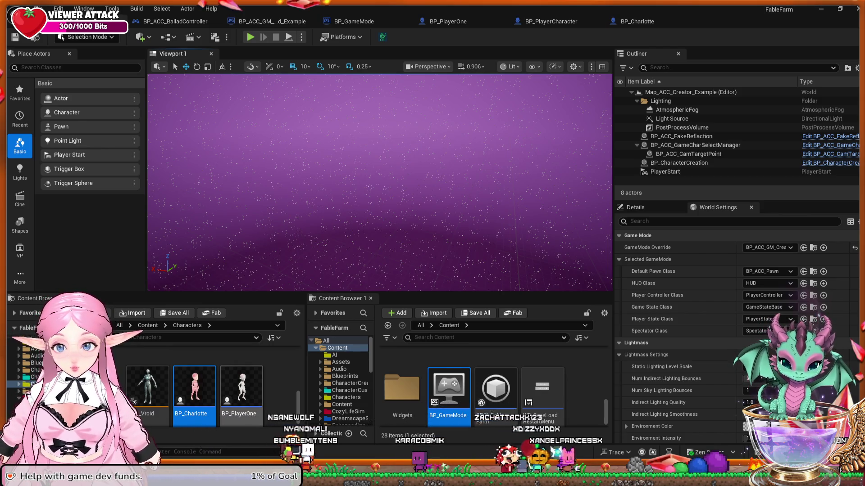
Open the Characters > CharacterModel folder in Content Browser 1.
scroll(211, 387, "up", 2)
scroll(212, 387, "down", 2)
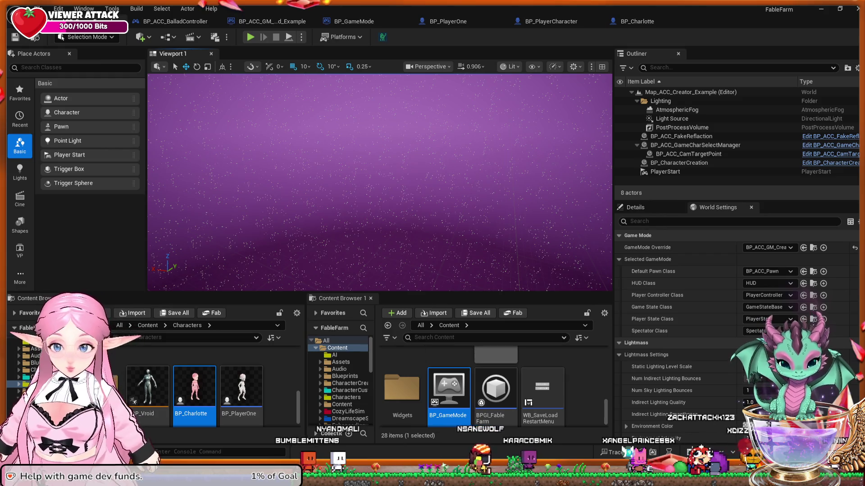
scroll(449, 364, "up", 1)
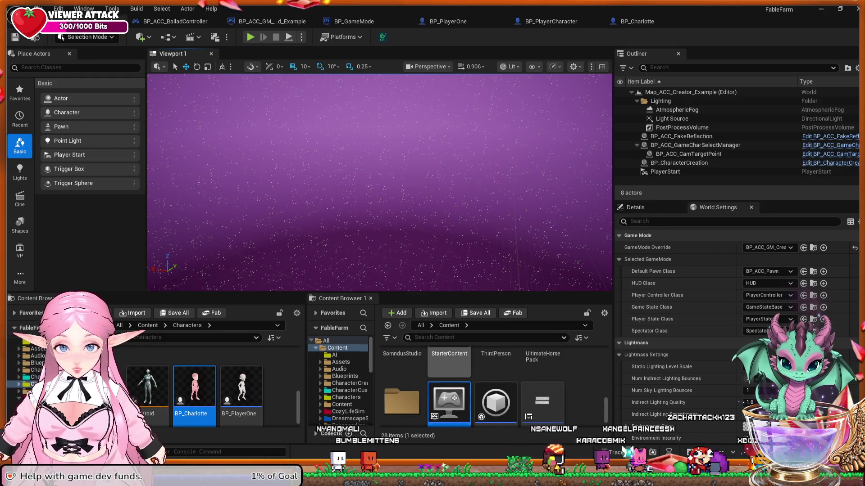
scroll(449, 388, "up", 3)
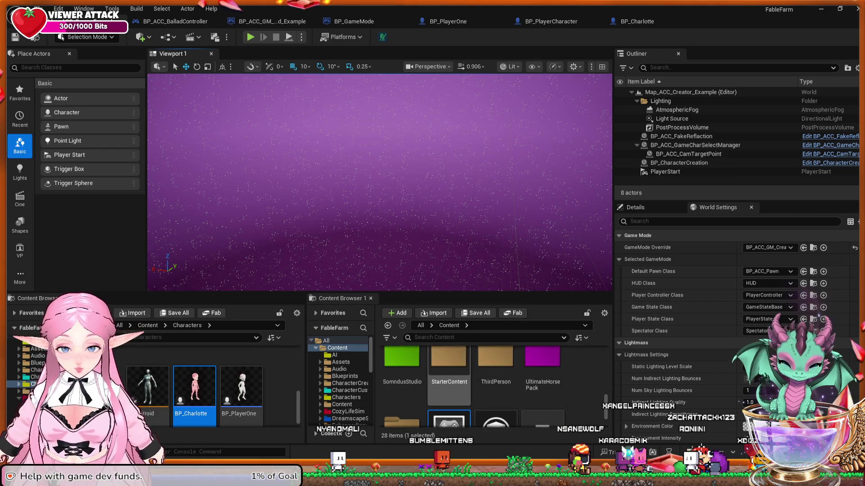
scroll(449, 378, "up", 2)
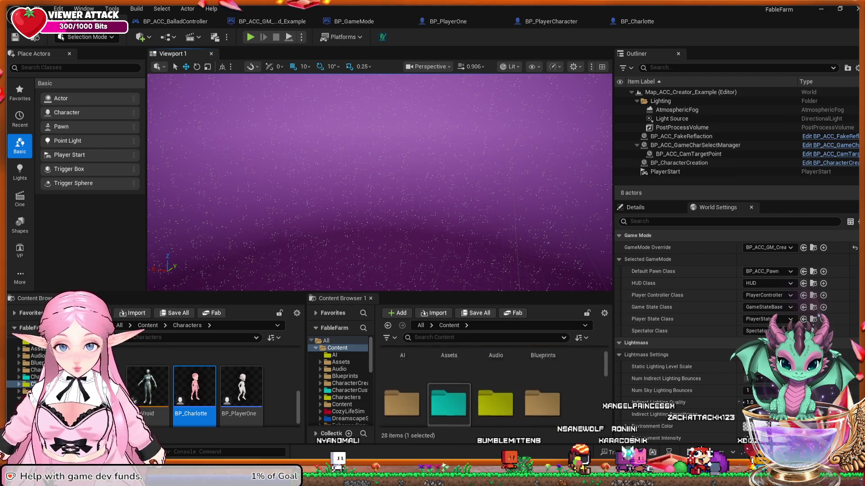
scroll(495, 378, "down", 2)
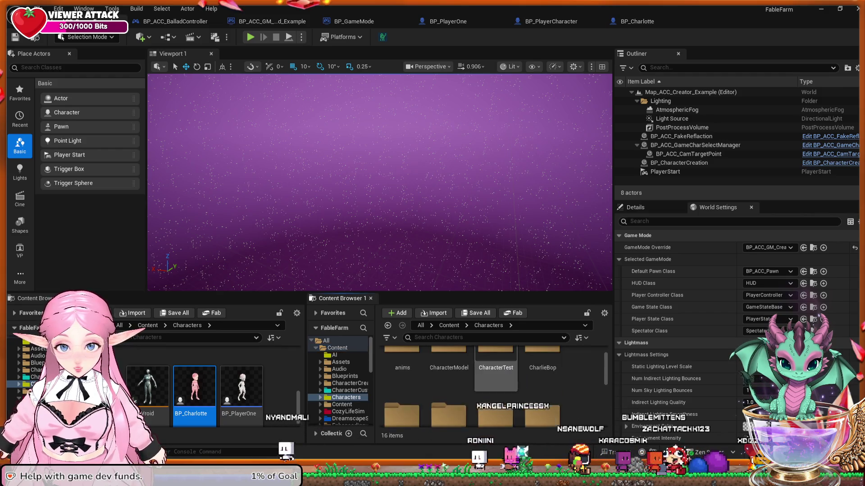
double_click(449, 369)
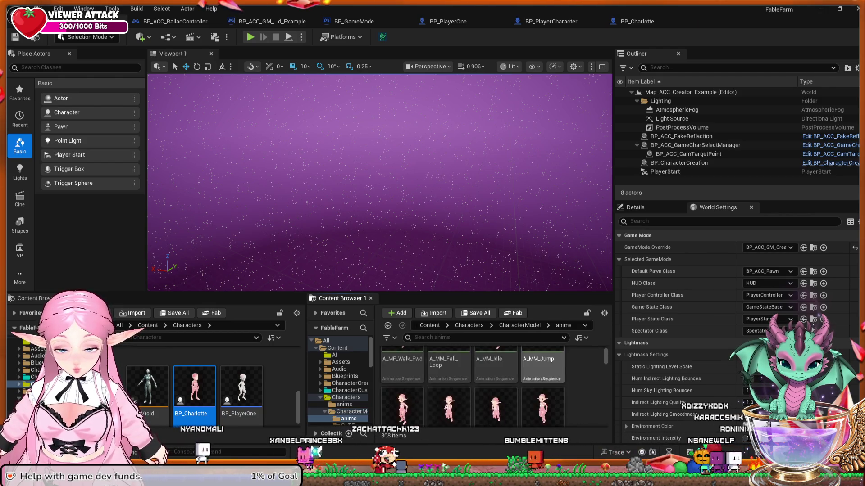
Find ABP_HorseRiderUsing in the anims folder and open it.
scroll(473, 387, "down", 5)
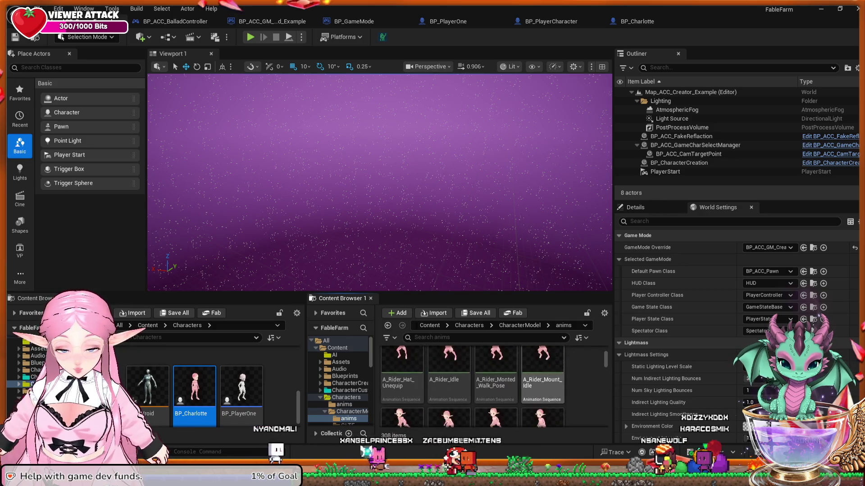
scroll(473, 388, "down", 1)
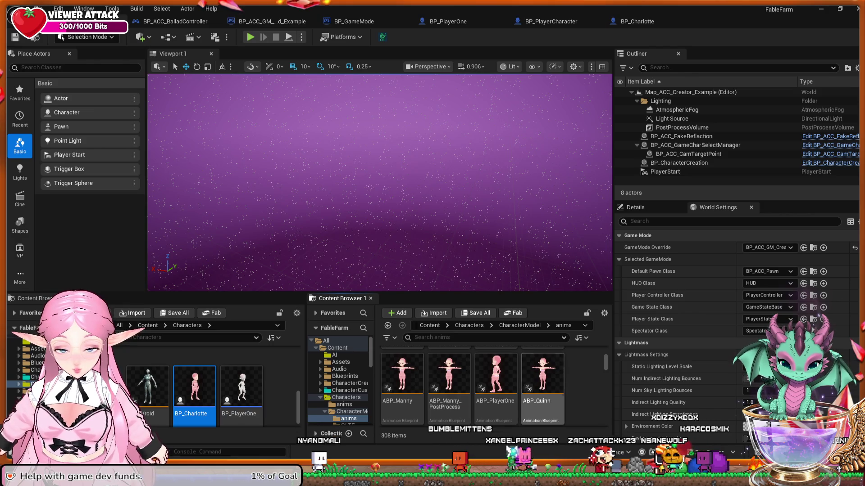
scroll(472, 388, "down", 1)
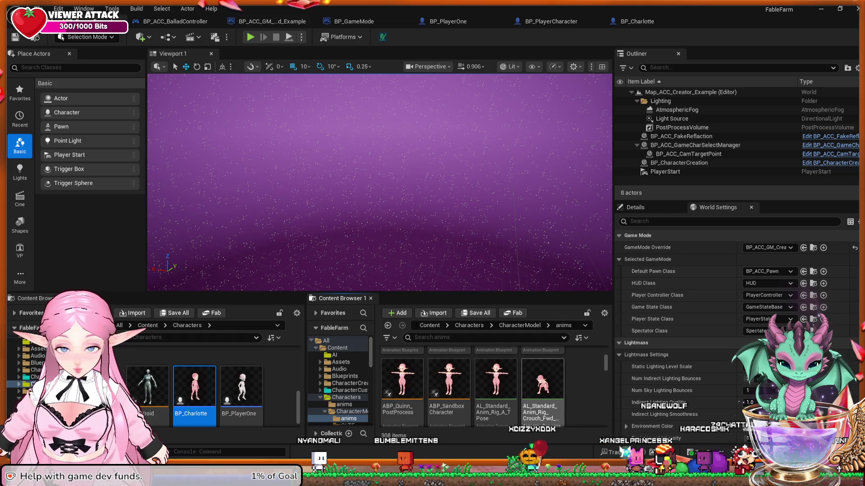
scroll(473, 387, "up", 3)
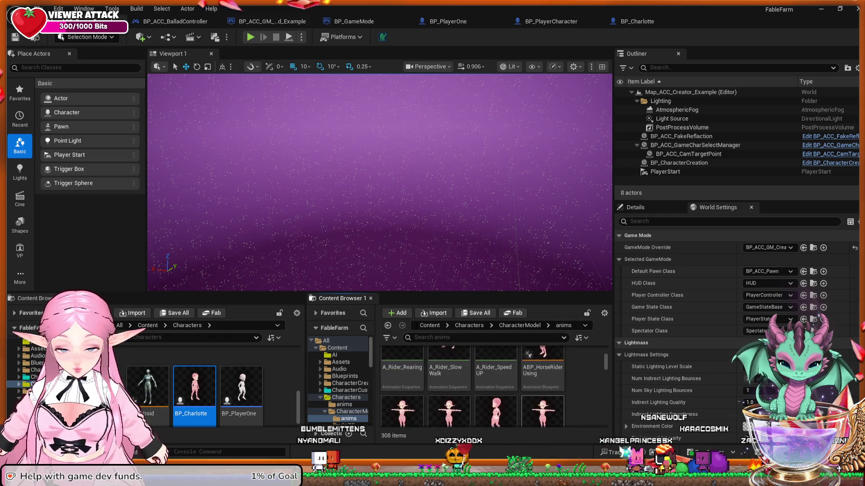
left_click(543, 374)
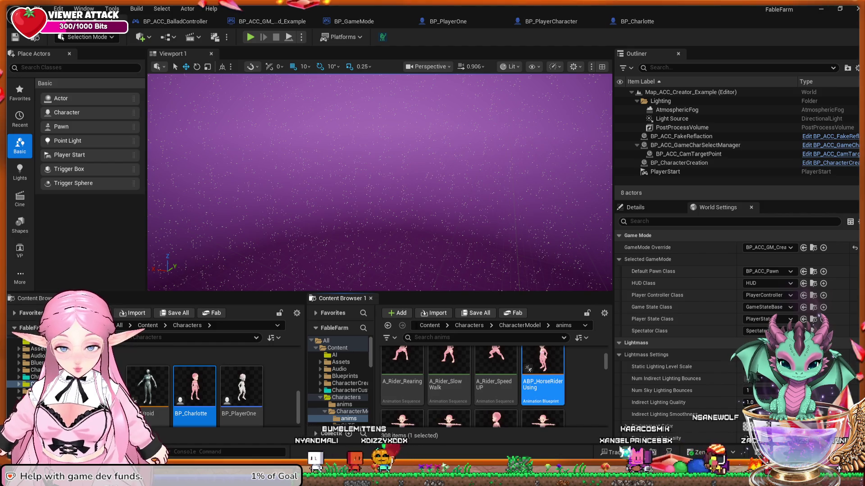
double_click(543, 374)
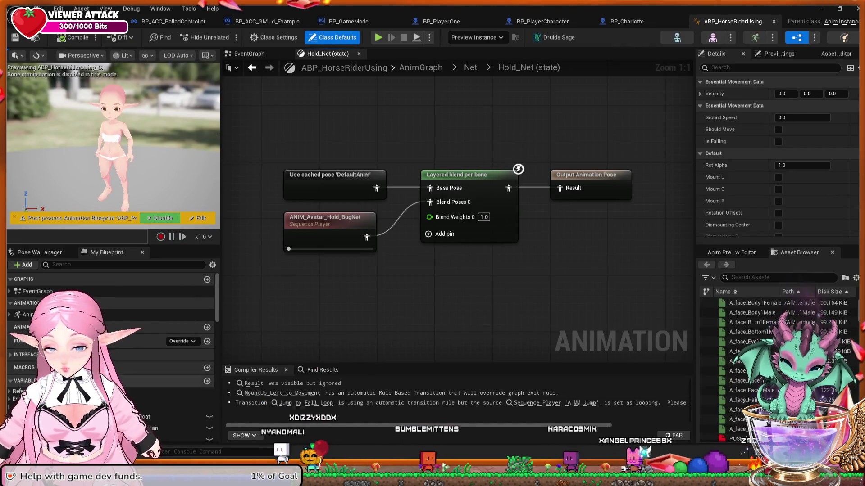
Expand AnimGraph and inspect the Sword state machine's Hold_Sword state and ANIM_Avatar_Hold_Sword animation.
scroll(112, 351, "down", 2)
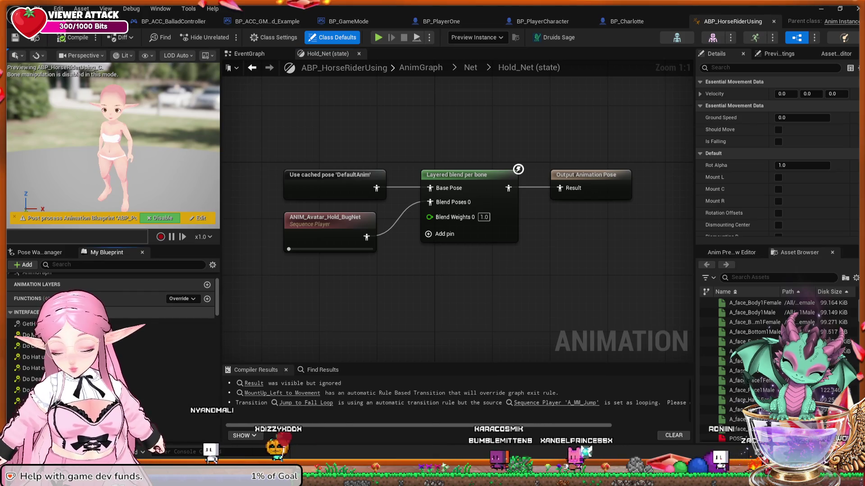
left_click(26, 312)
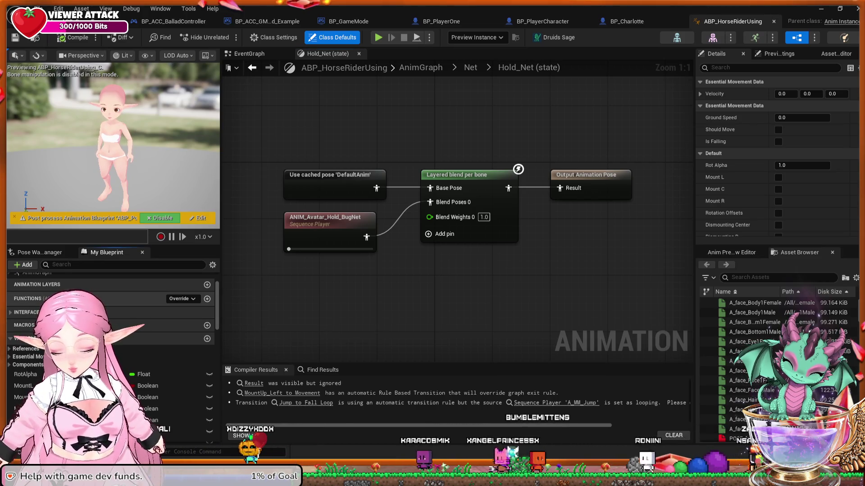
scroll(112, 337, "up", 2)
left_click(9, 300)
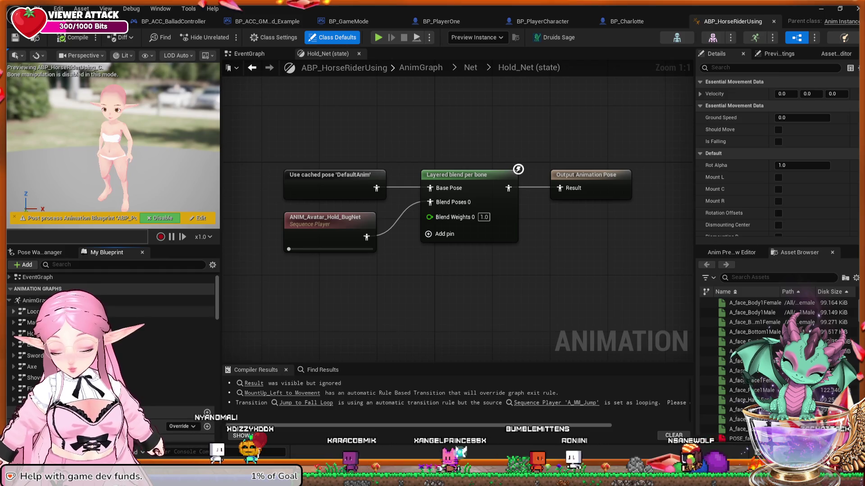
double_click(35, 356)
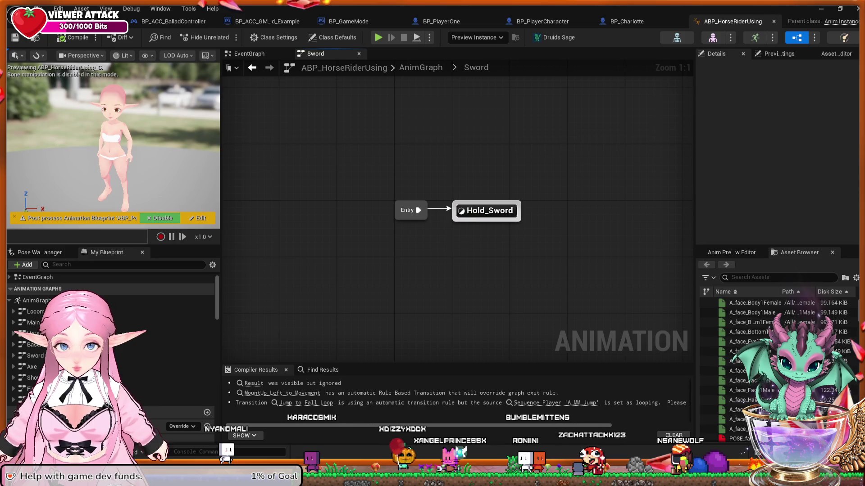
double_click(486, 210)
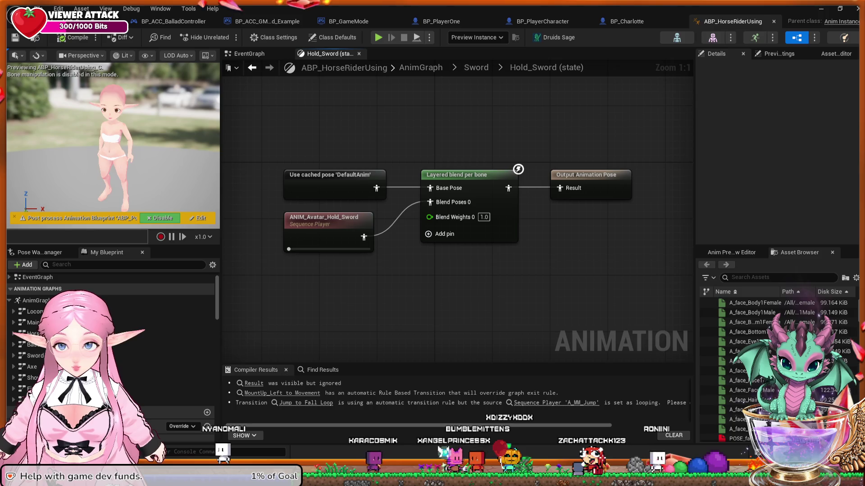
double_click(324, 219)
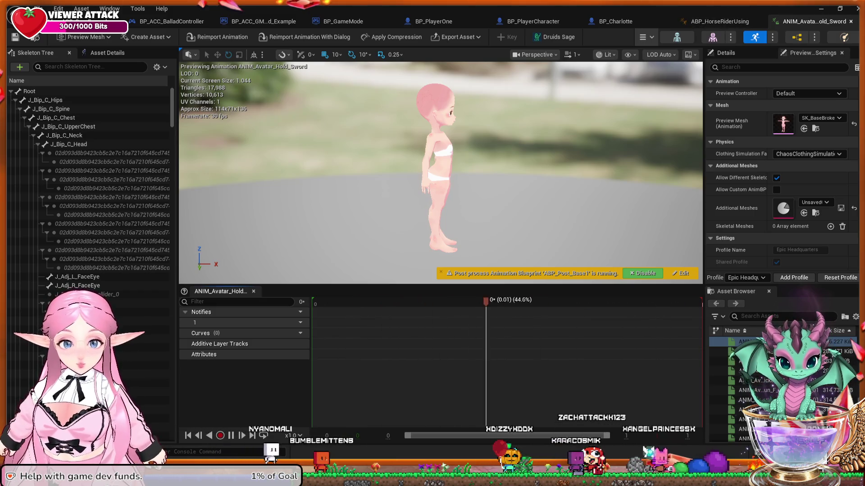
key("ctrl+w")
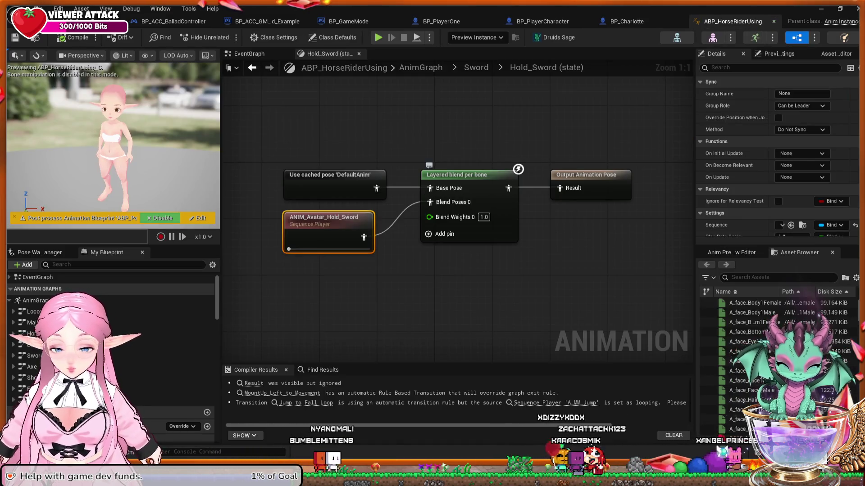
Review the Axe, BaseAnimation, Net and FishingRod state machines, then switch to BP_ACC_BalladController.
double_click(32, 367)
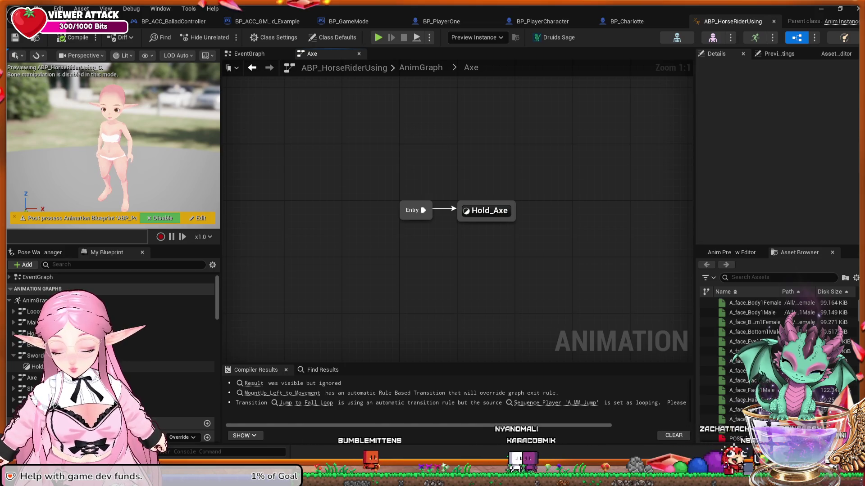
double_click(31, 345)
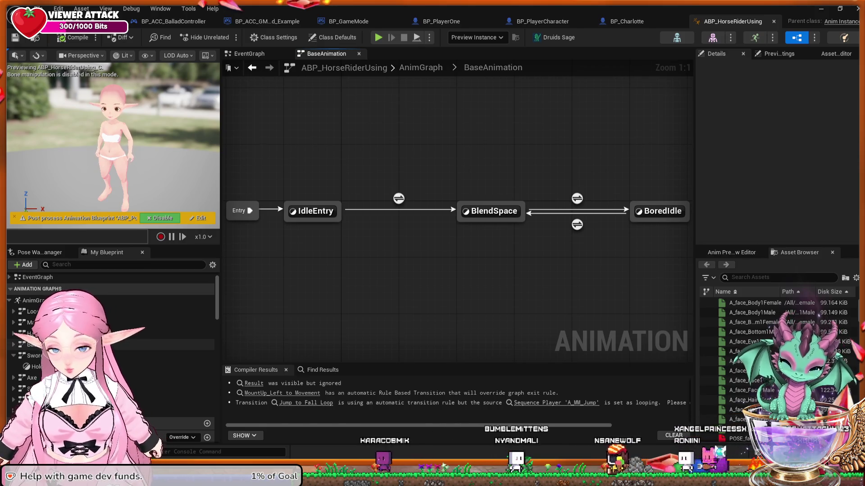
scroll(108, 337, "down", 1)
left_click(32, 382)
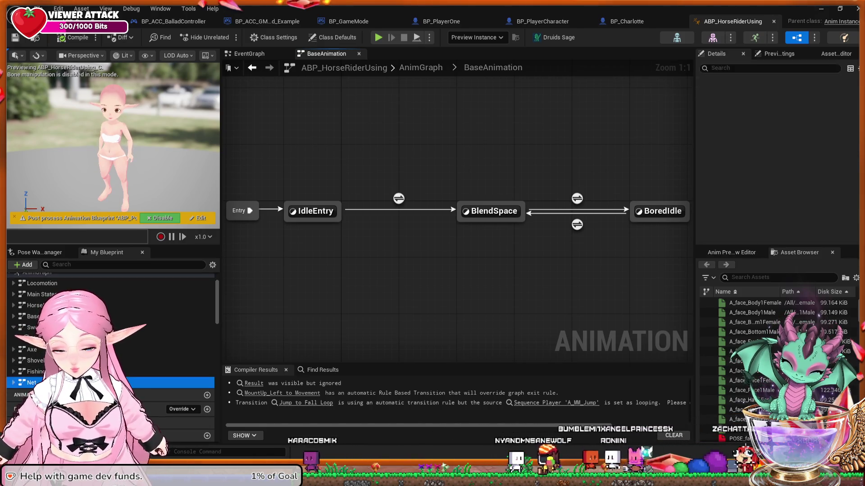
double_click(32, 382)
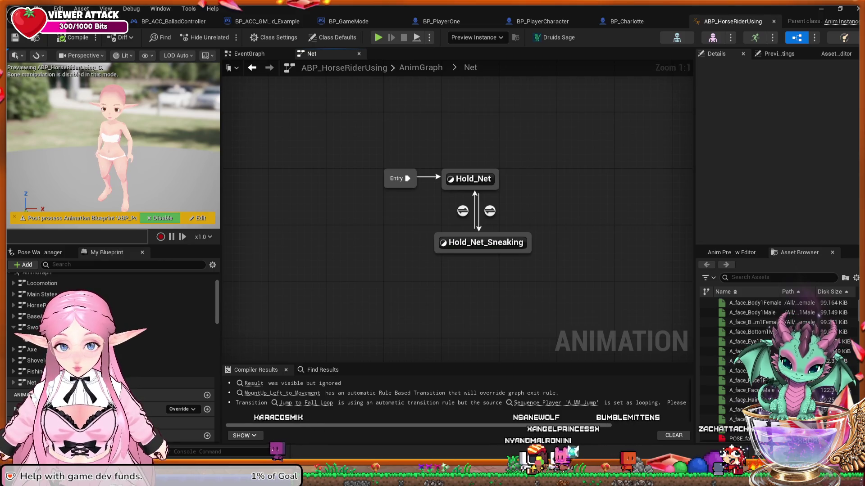
double_click(34, 371)
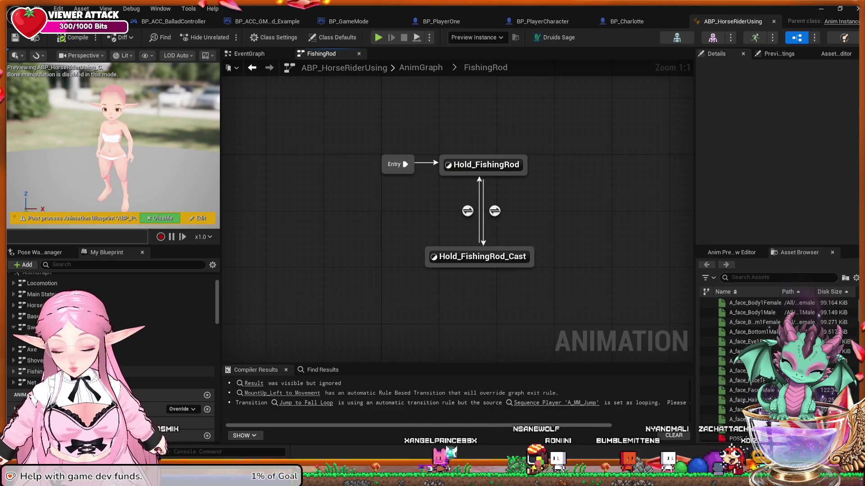
key("ctrl+Tab")
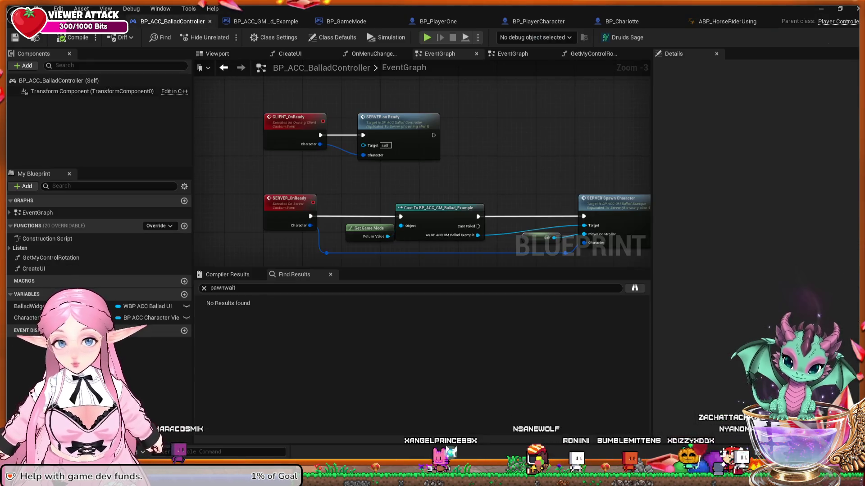
Browse Content > CozyLifeSim > Code, then open the Avatars Animations folder to reach ABP_Avatar.
key("ctrl+Tab")
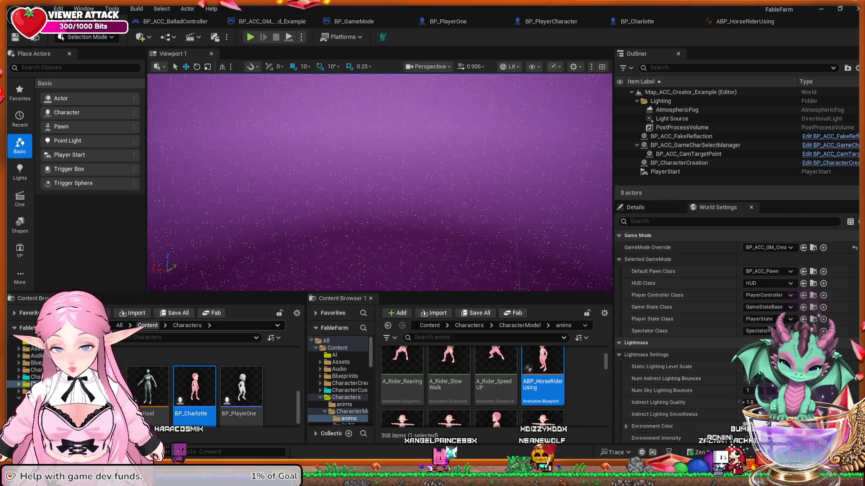
left_click(148, 325)
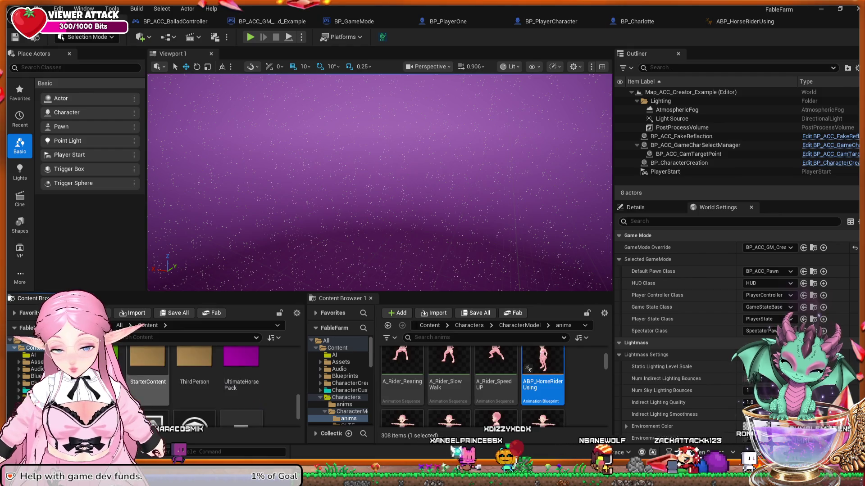
scroll(211, 382, "down", 2)
double_click(241, 358)
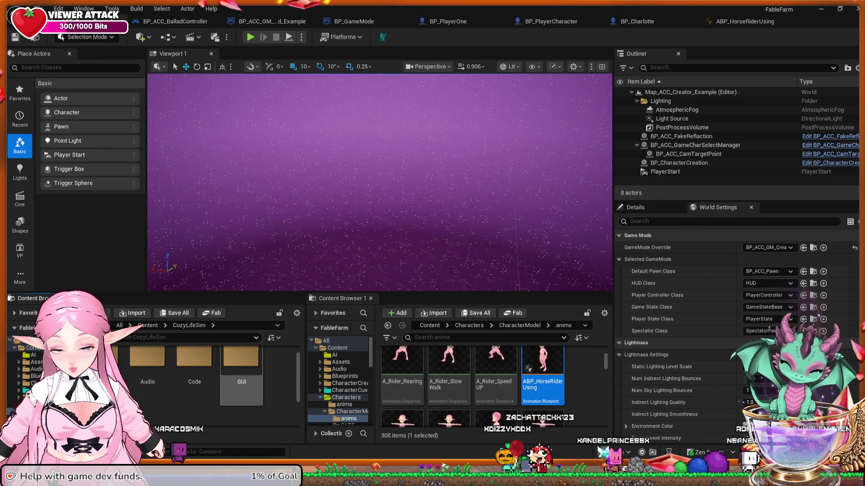
double_click(194, 369)
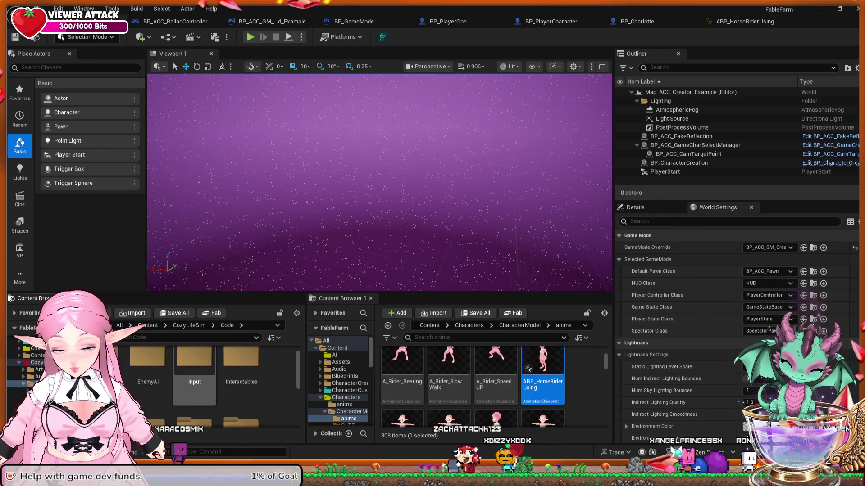
scroll(194, 382, "down", 2)
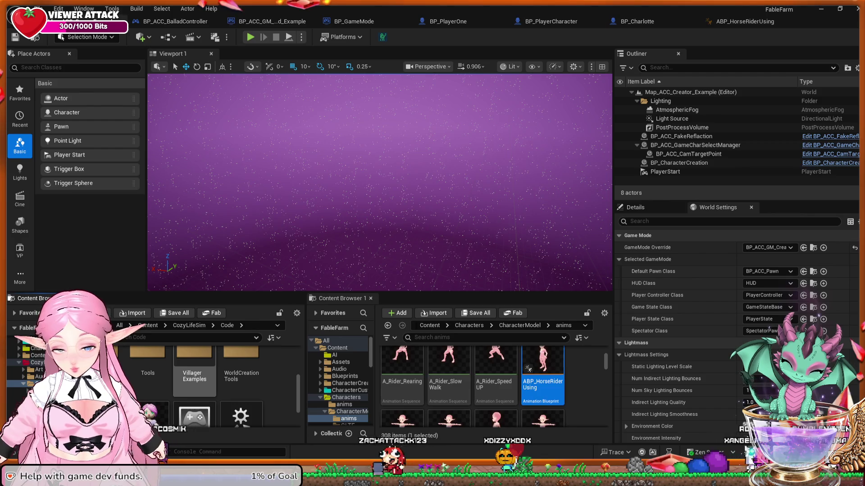
left_click(189, 326)
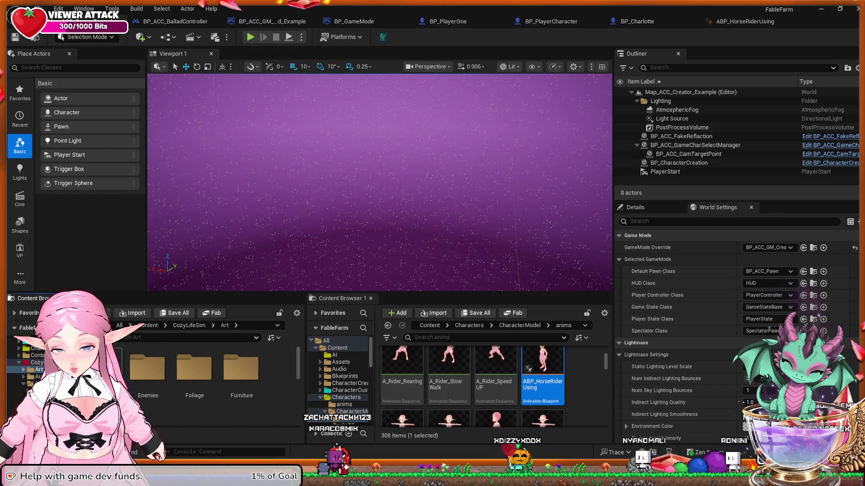
double_click(102, 367)
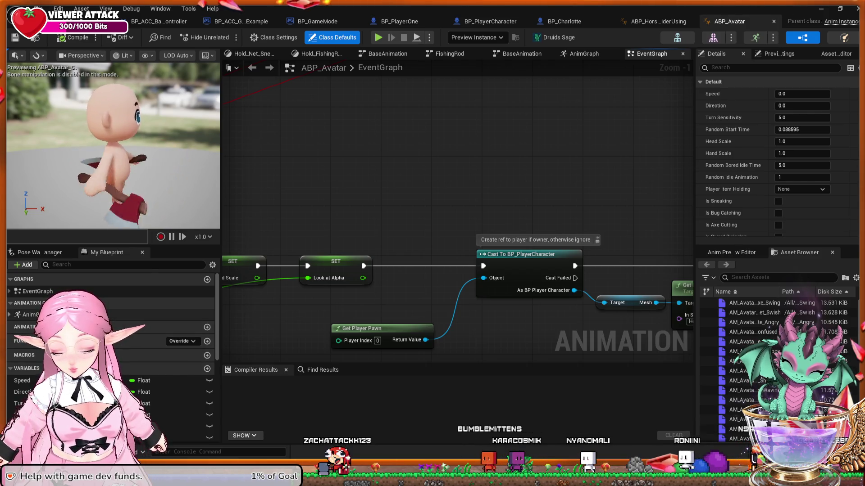
Expand ABP_Avatar's AnimGraph and open the Sword, Axe, Shovel, FishingRod and Net state machines.
left_click(9, 314)
double_click(31, 336)
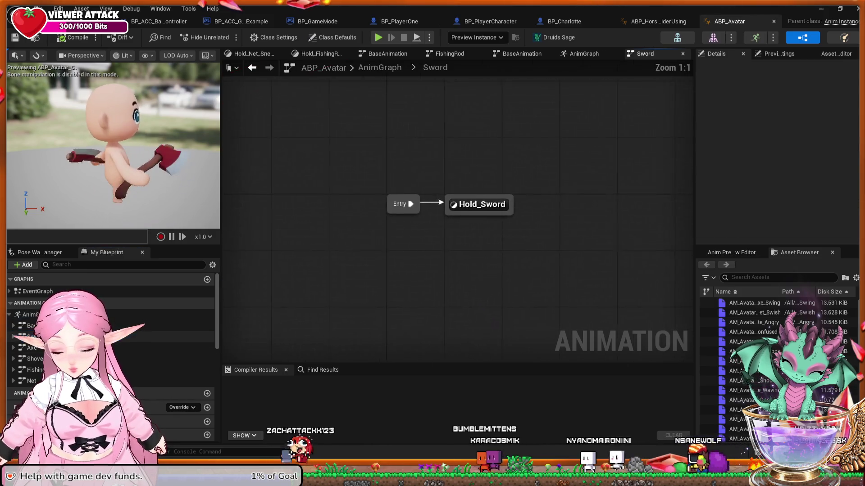
double_click(32, 347)
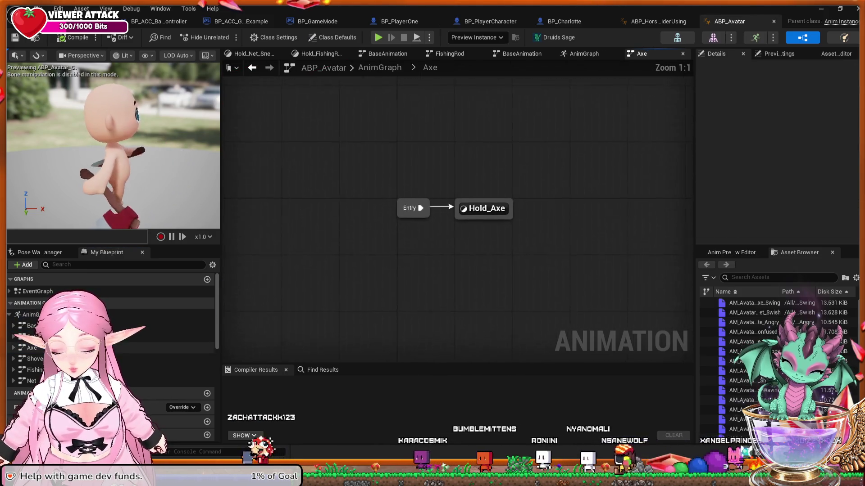
double_click(35, 359)
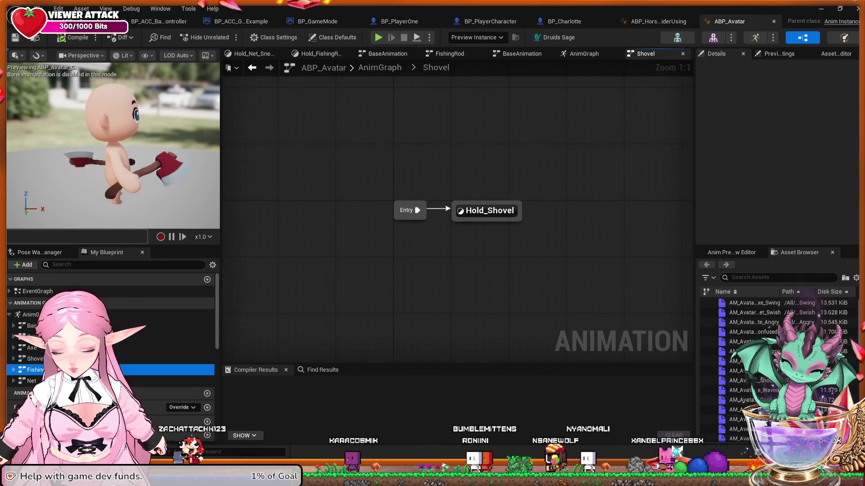
double_click(35, 370)
double_click(31, 380)
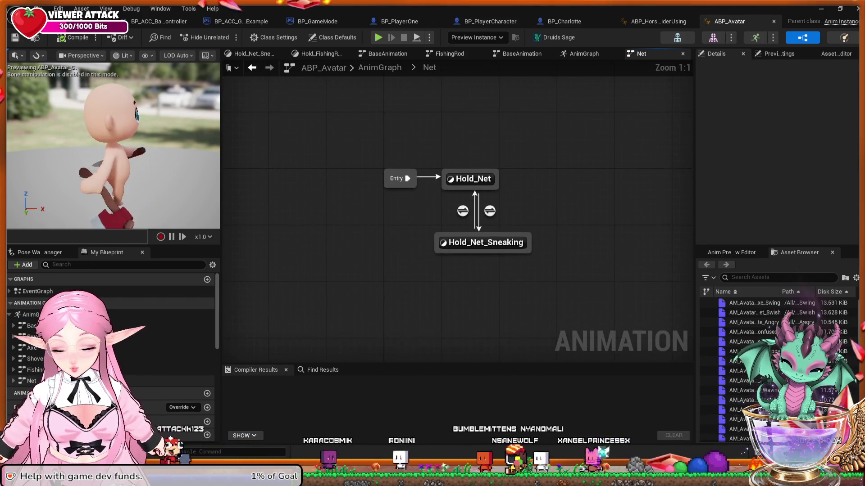
In the main AnimGraph, locate the per-tool slot blending nodes and inspect the AxeSlot settings.
double_click(30, 314)
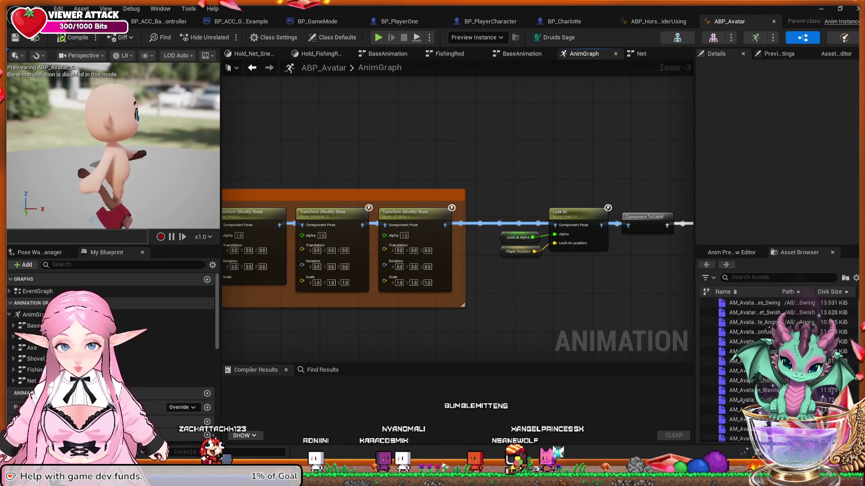
mouse_move(270, 311)
left_mouse_down()
mouse_move(525, 293)
mouse_move(721, 297)
left_mouse_up()
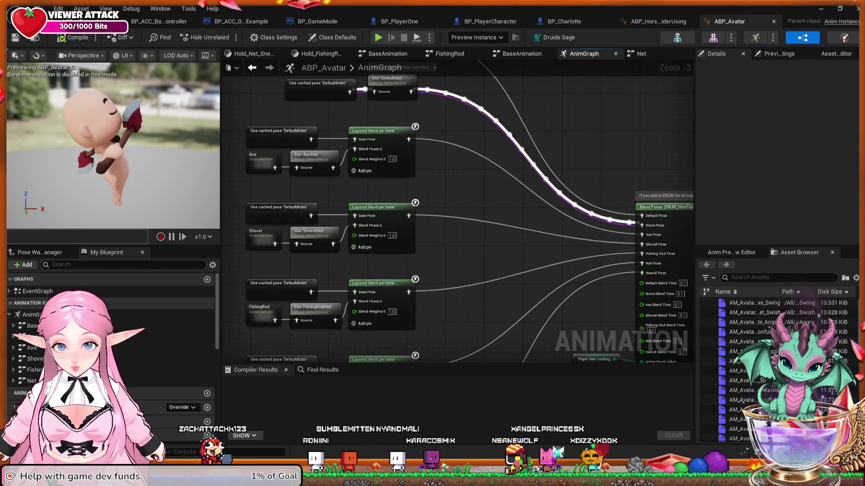
left_click_drag(475, 261, 517, 324)
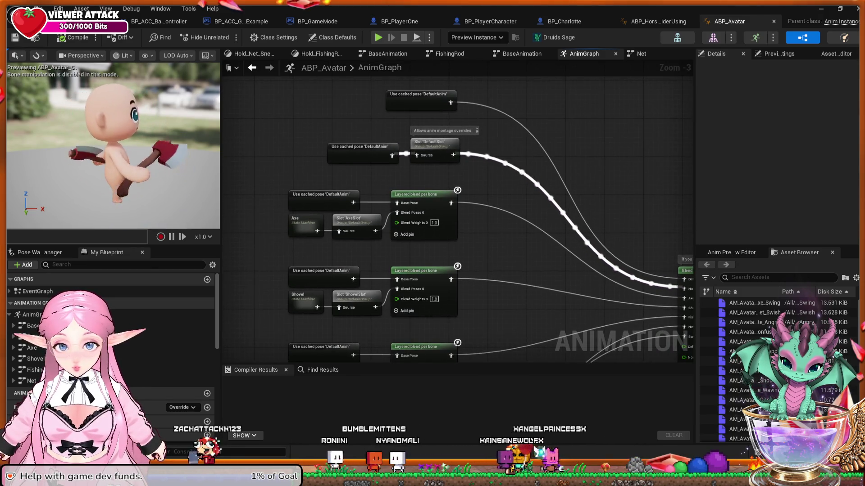
left_click(356, 221)
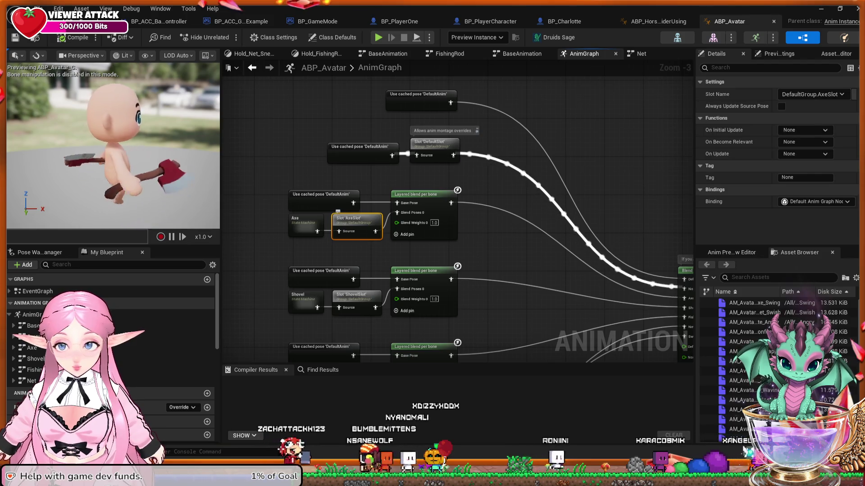
Reopen the Axe state machine, then close the Axe and Net graphs back to BaseAnimation.
double_click(32, 347)
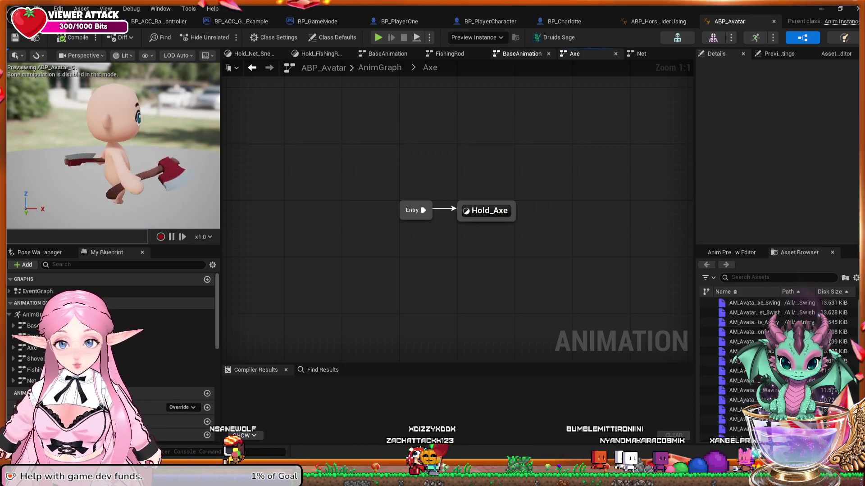
left_click(615, 53)
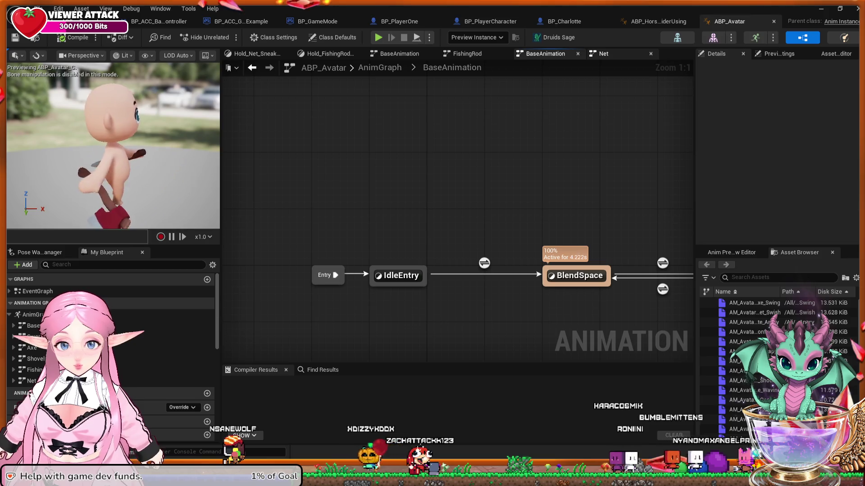
left_click(603, 53)
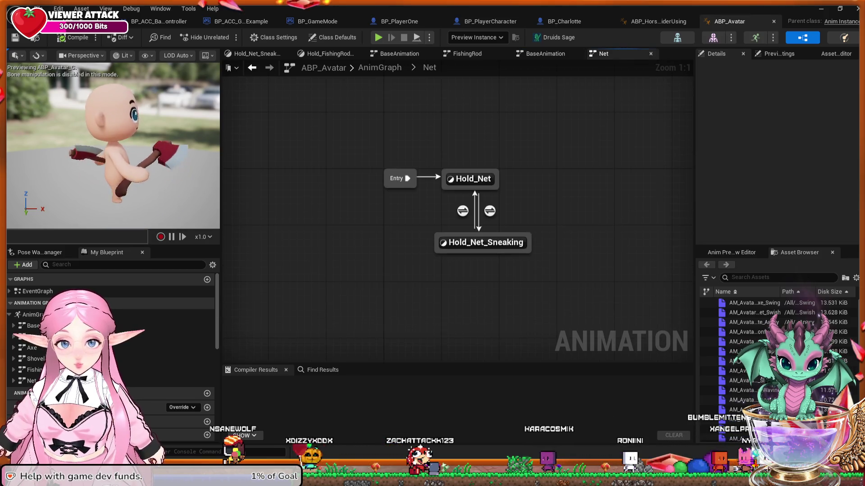
left_click(650, 53)
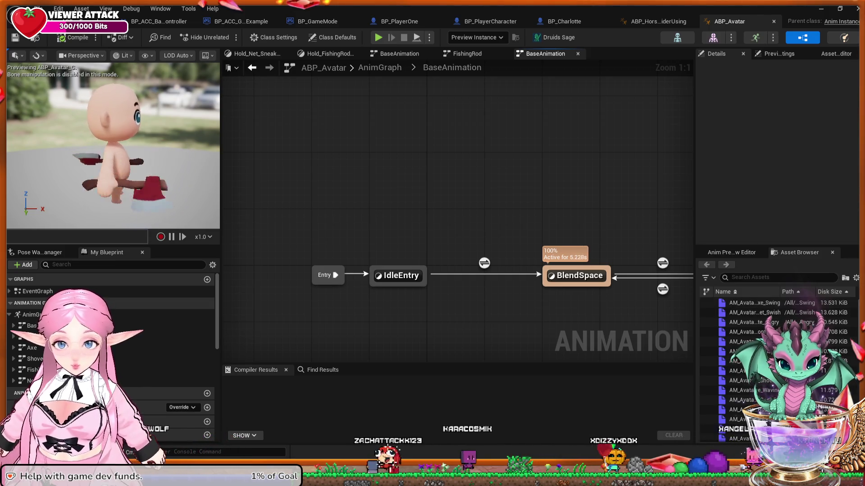
scroll(766, 361, "down", 5)
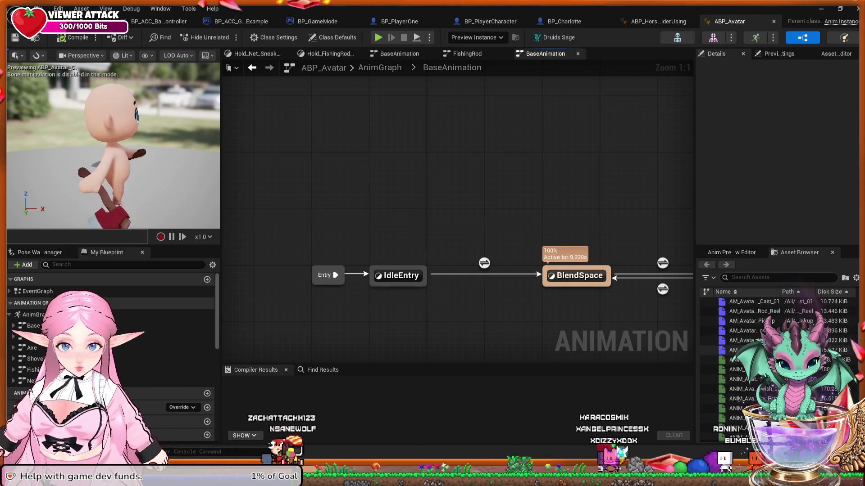
scroll(765, 360, "down", 3)
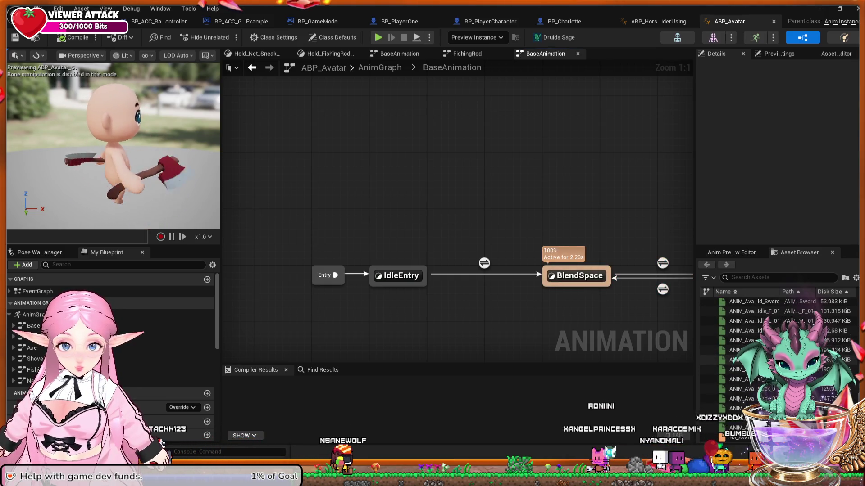
Glance at ABP_HorseRiderUsing, then open ABP_Avatar's EventGraph.
left_click(657, 21)
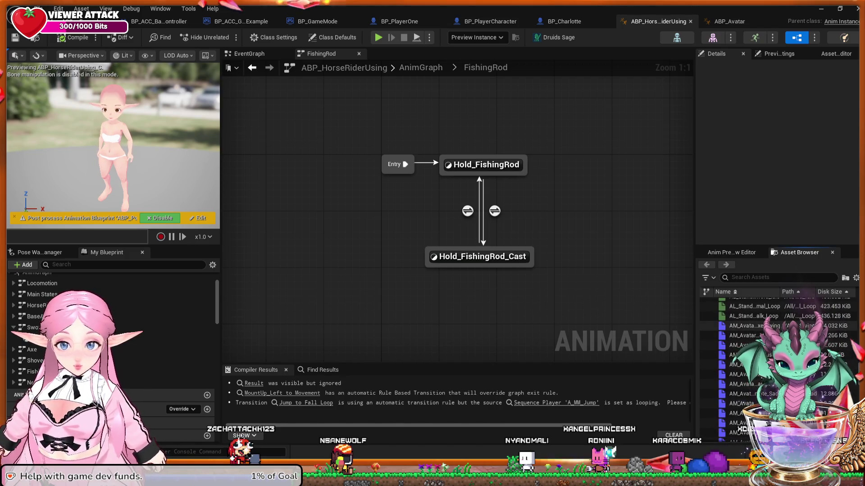
double_click(752, 326)
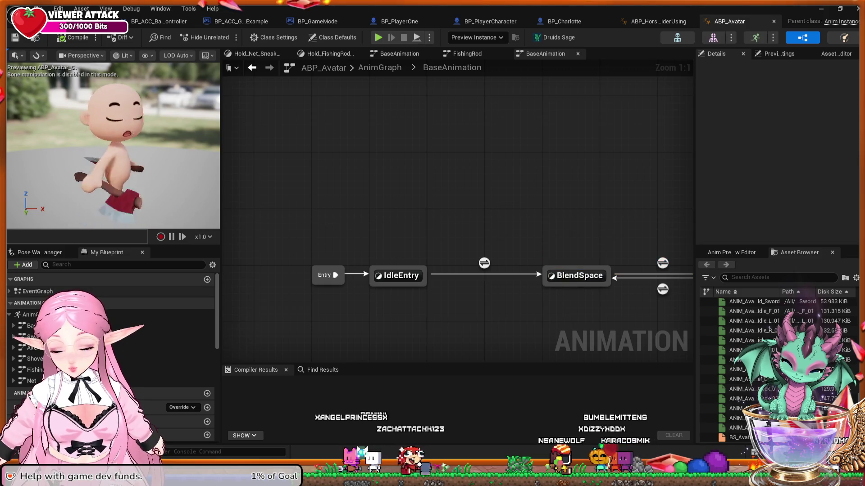
double_click(37, 291)
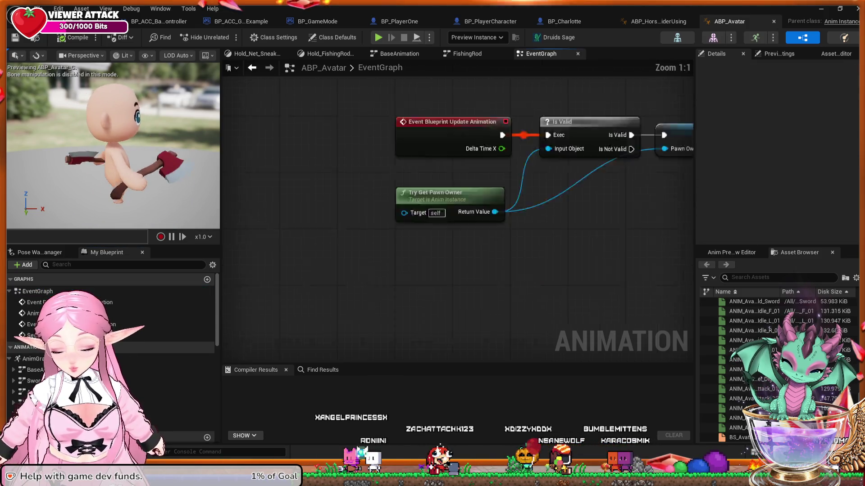
Frame ABP_Avatar's whole event graph and zoom into the update animation logic.
key("Home")
mouse_move(275, 237)
left_mouse_down()
mouse_move(302, 289)
mouse_move(327, 303)
left_mouse_up()
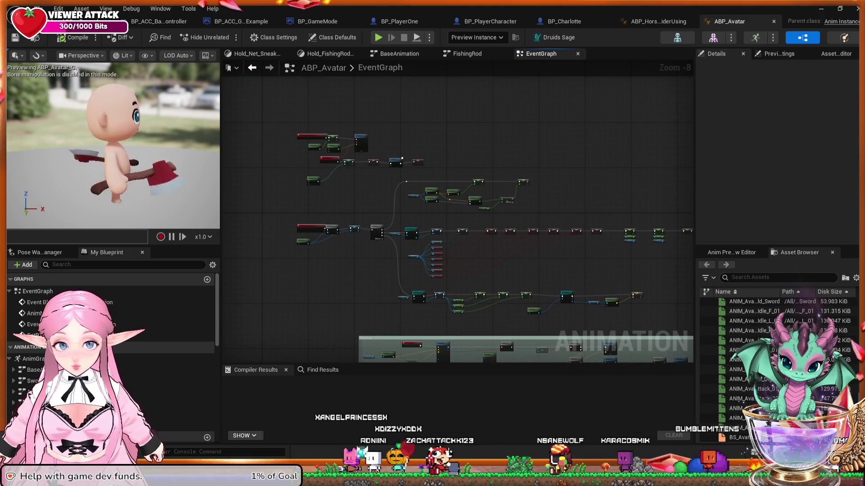
scroll(327, 302, "up", 3)
scroll(331, 313, "up", 1)
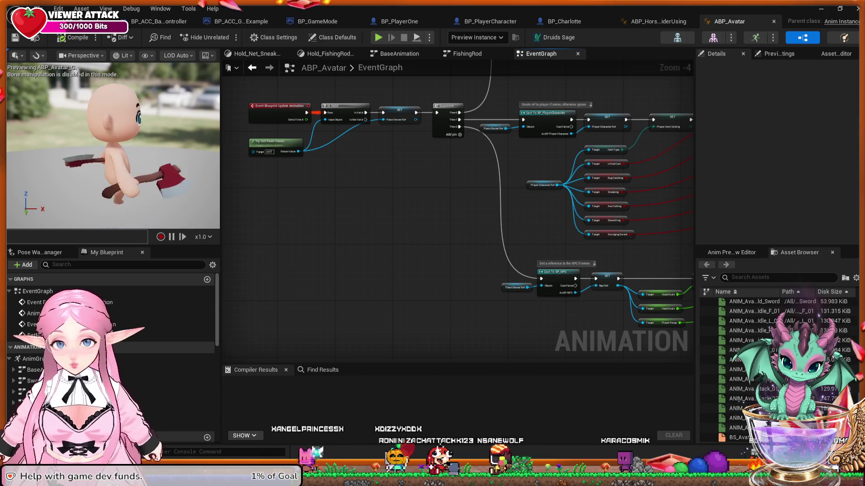
left_click_drag(365, 236, 388, 329)
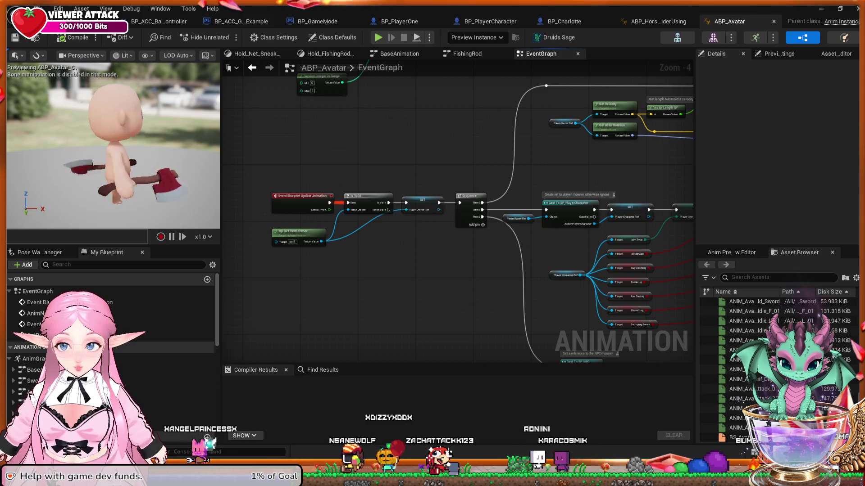
left_click_drag(388, 328, 417, 335)
scroll(403, 283, "up", 1)
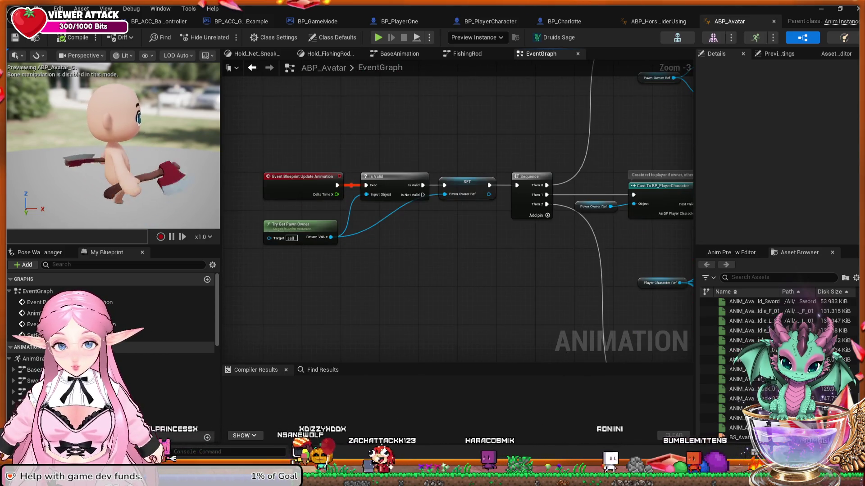
Inspect the speed and direction calculations and the Cast To BP_PlayerCharacter node.
mouse_move(427, 118)
left_mouse_down()
mouse_move(467, 278)
mouse_move(460, 358)
mouse_move(338, 204)
mouse_move(400, 220)
mouse_move(372, 228)
mouse_move(337, 265)
left_mouse_up()
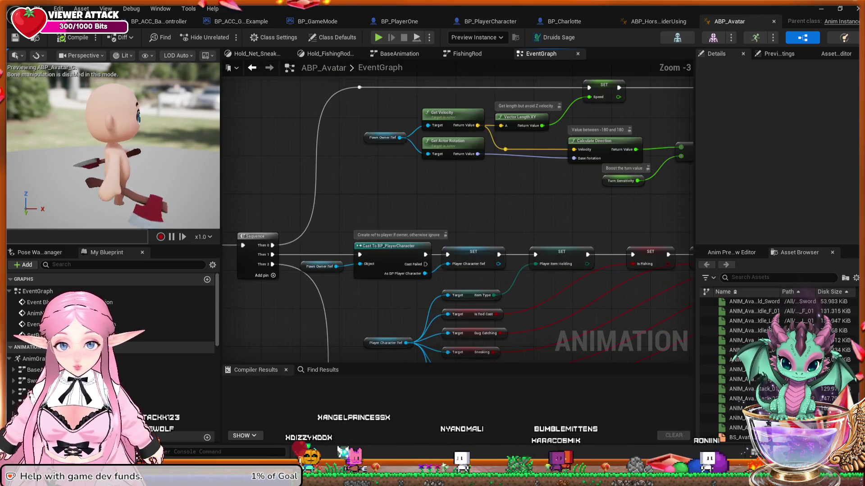
scroll(366, 283, "up", 1)
mouse_move(436, 220)
left_mouse_down()
mouse_move(409, 166)
mouse_move(396, 165)
left_mouse_up()
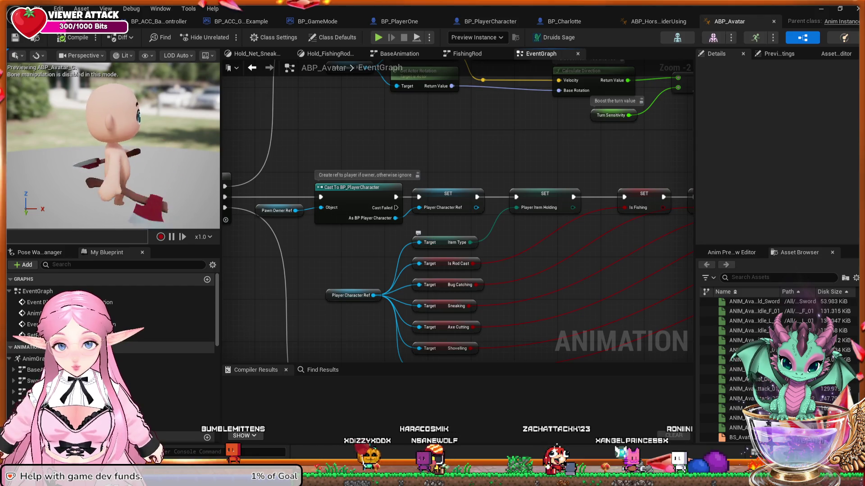
left_click_drag(380, 246, 452, 252)
left_click(428, 188)
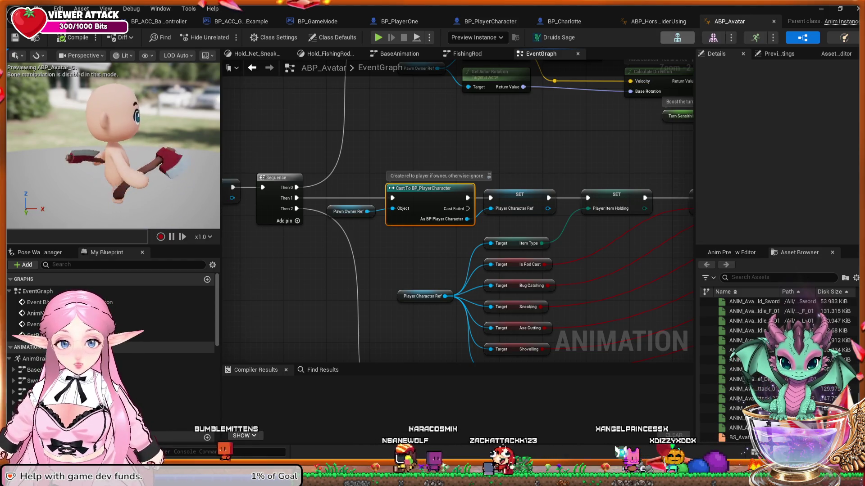
key("ctrl+Tab")
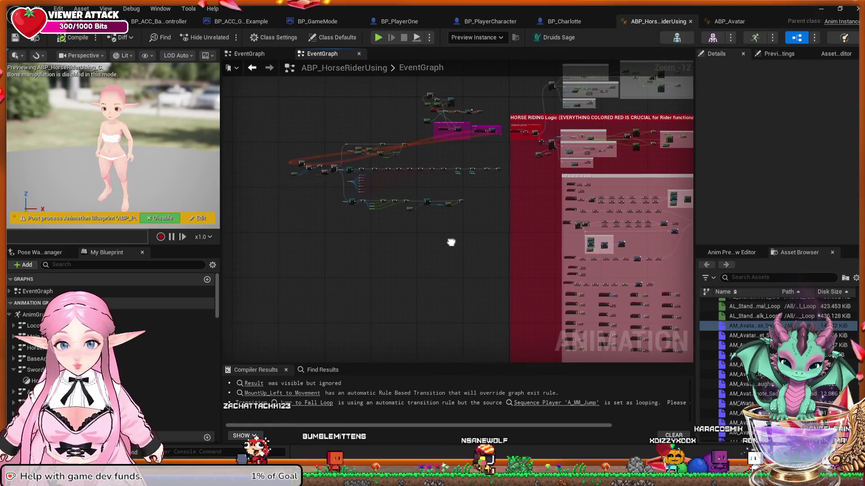
Pan across ABP_HorseRiderUsing's cast and Head Scale/Player Position setters, then simulate briefly and stop.
scroll(542, 236, "up", 10)
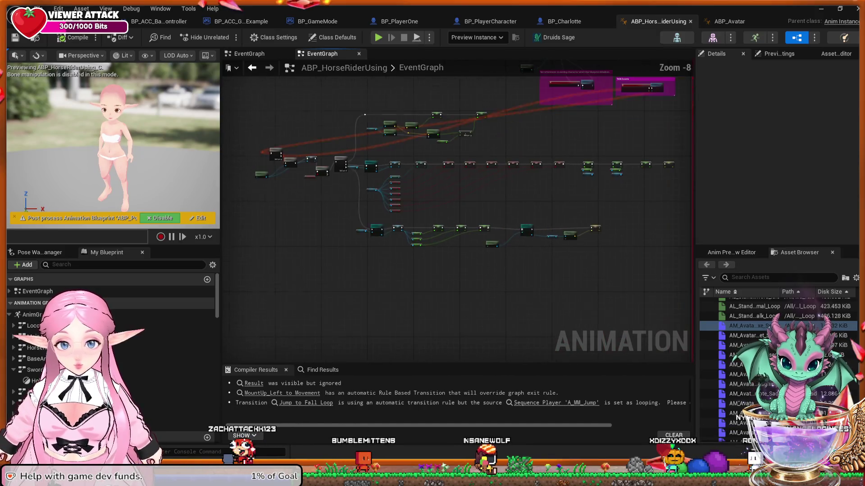
mouse_move(512, 211)
left_mouse_down()
mouse_move(629, 260)
mouse_move(619, 278)
mouse_move(608, 228)
mouse_move(367, 253)
mouse_move(513, 256)
mouse_move(268, 268)
left_mouse_up()
mouse_move(483, 270)
left_mouse_down()
mouse_move(316, 285)
mouse_move(399, 264)
mouse_move(375, 263)
mouse_move(450, 261)
mouse_move(534, 230)
mouse_move(495, 216)
mouse_move(525, 257)
mouse_move(512, 199)
mouse_move(396, 190)
left_mouse_up()
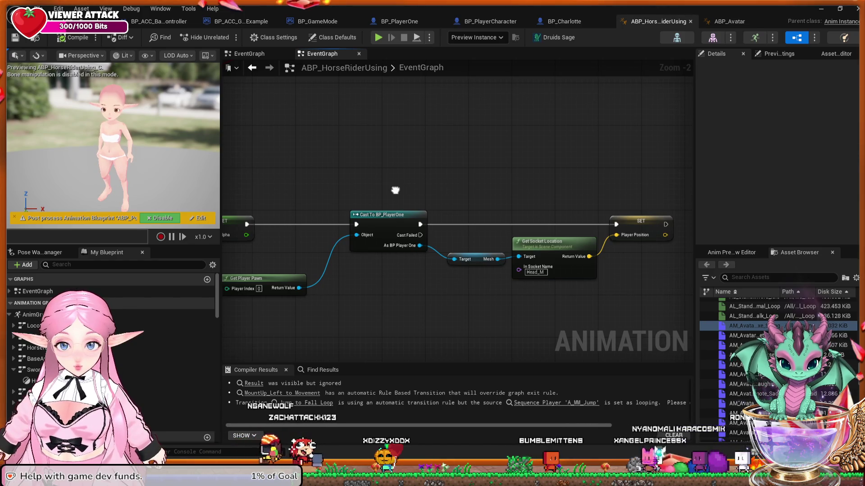
left_click_drag(396, 190, 390, 192)
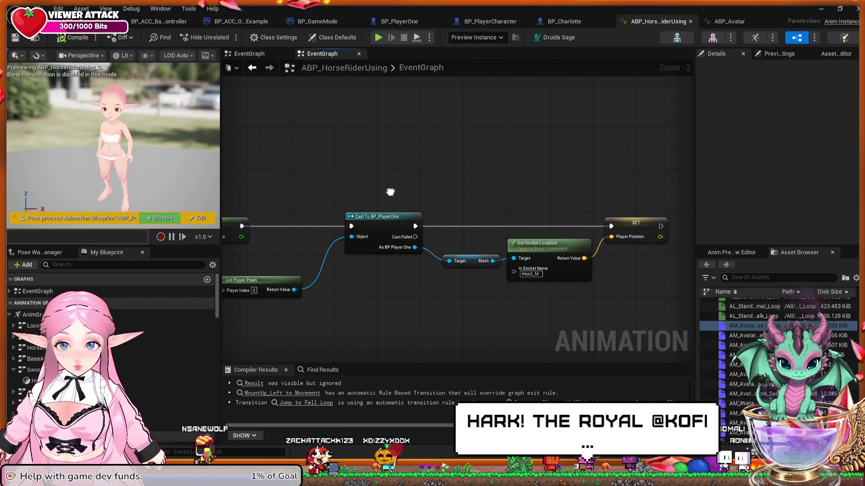
scroll(390, 192, "down", 3)
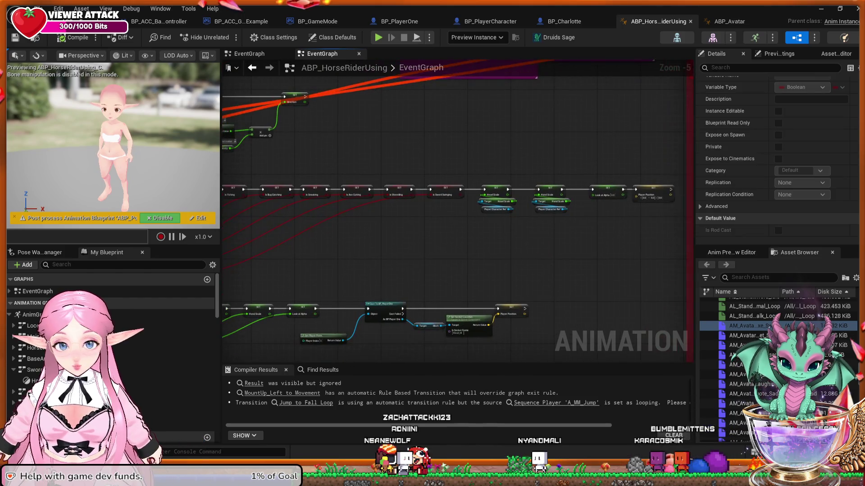
left_click_drag(484, 237, 504, 224)
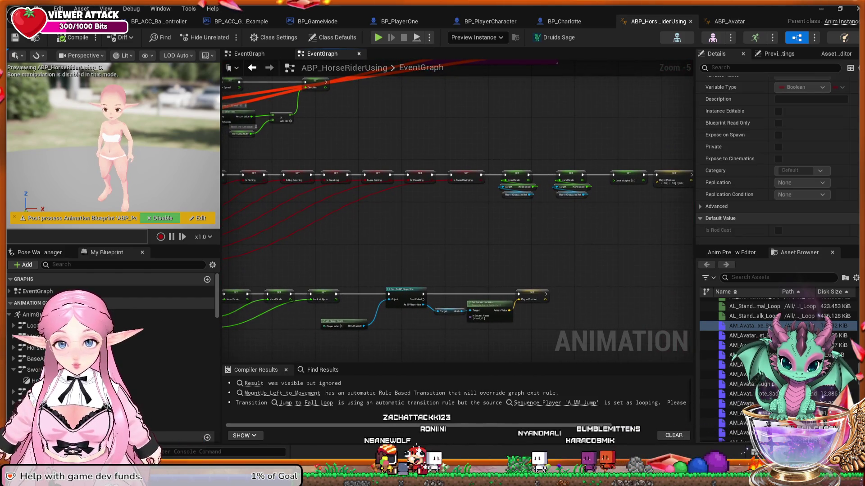
key("alt+p")
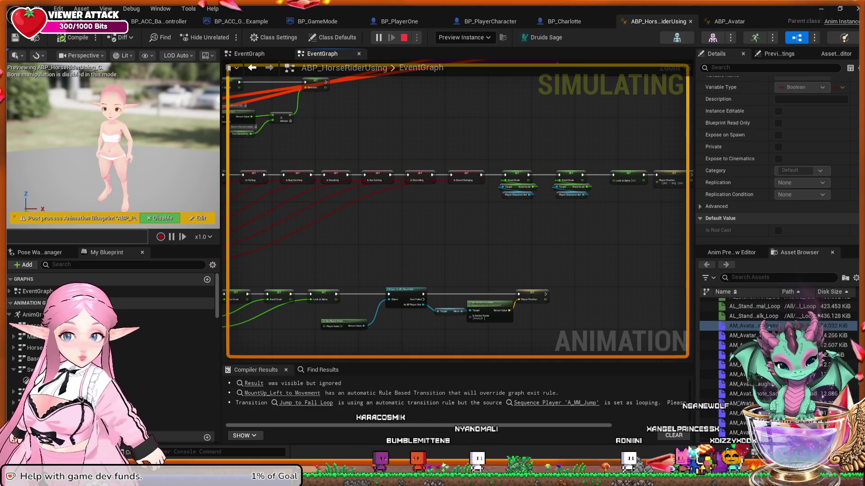
key("Escape")
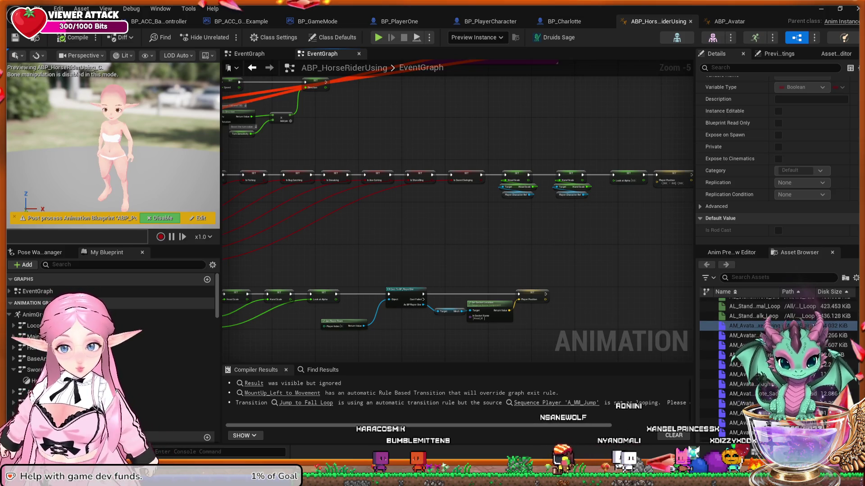
double_click(747, 326)
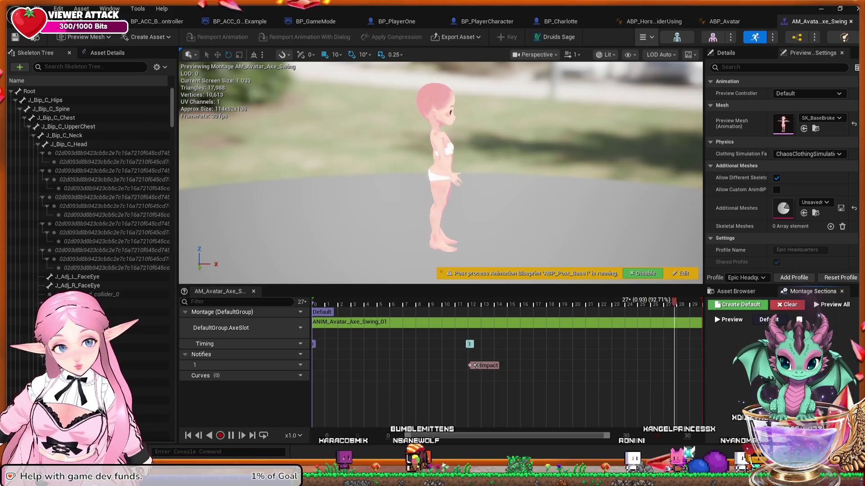
key("ctrl+w")
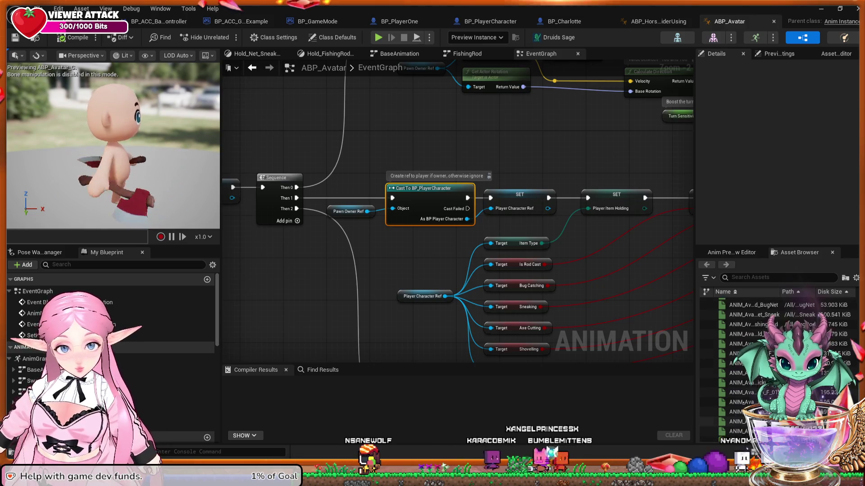
scroll(765, 361, "down", 5)
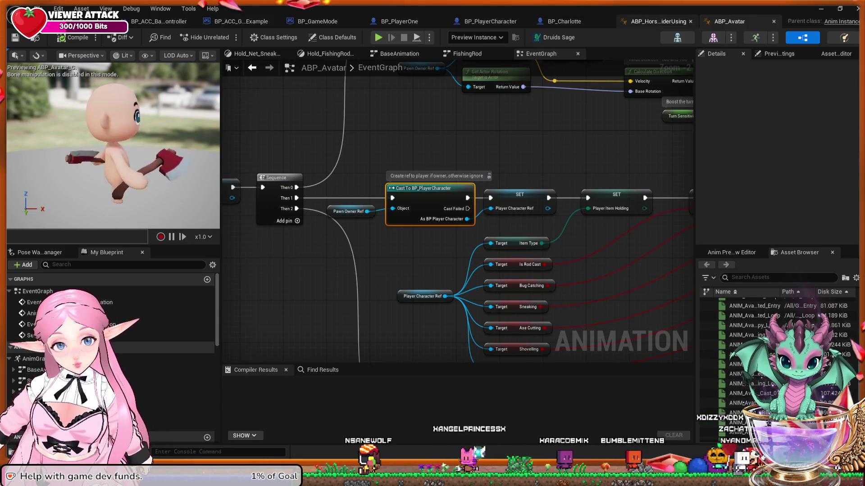
left_click(658, 21)
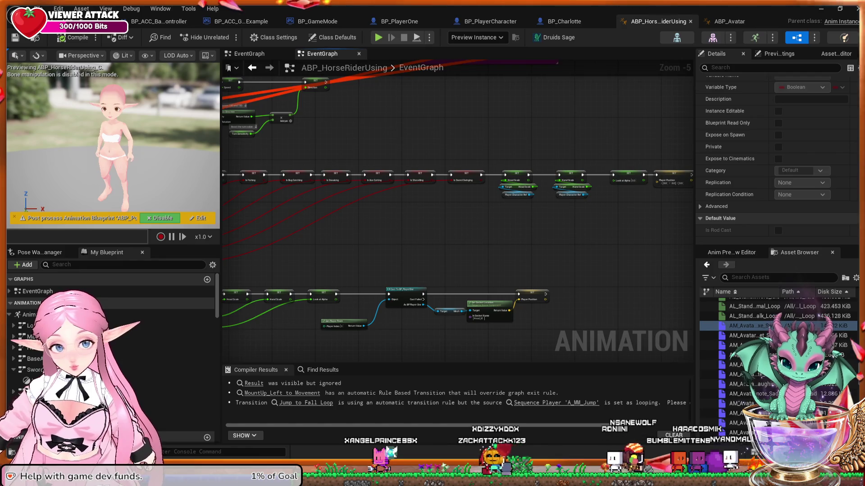
left_click(429, 241)
left_click_drag(429, 241, 661, 267)
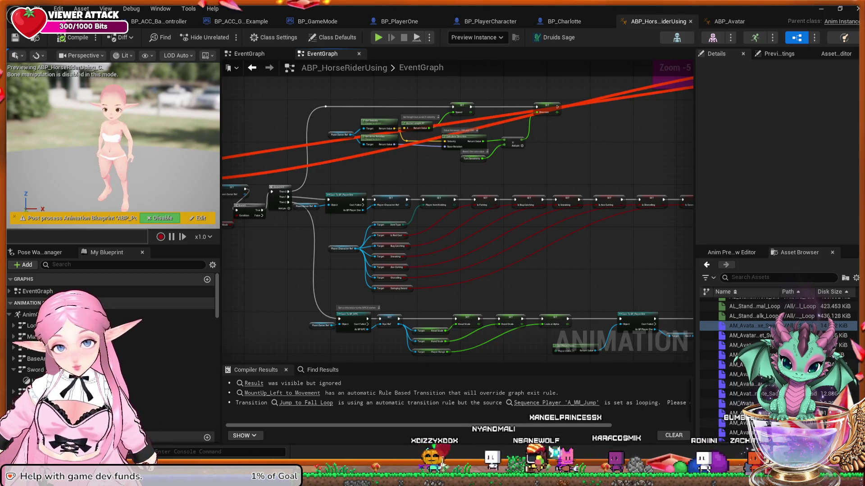
scroll(453, 238, "up", 1)
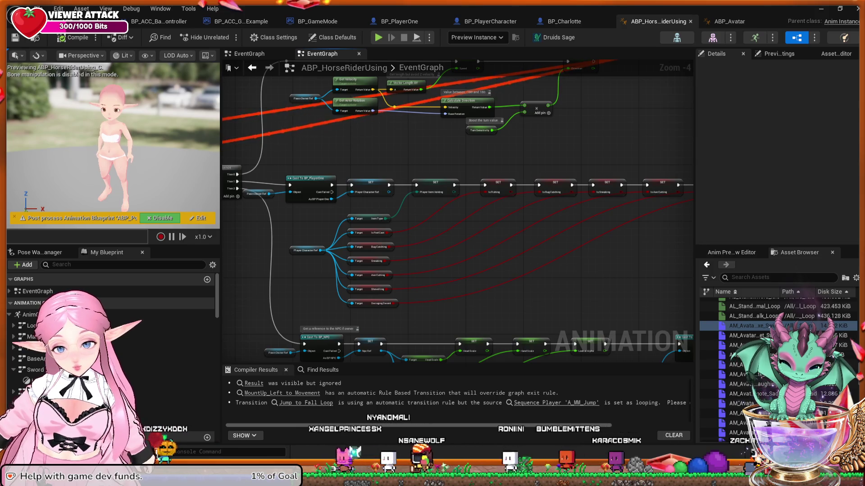
mouse_move(532, 231)
left_mouse_down()
mouse_move(521, 247)
mouse_move(273, 272)
mouse_move(419, 160)
mouse_move(492, 152)
left_mouse_up()
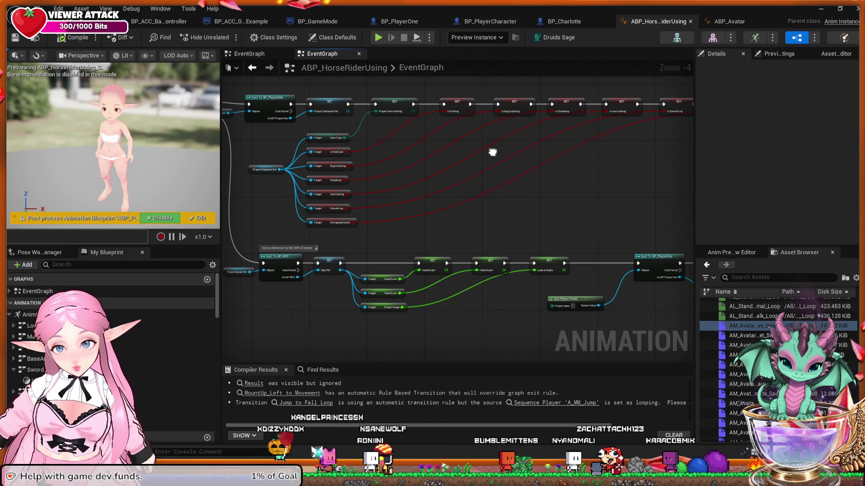
left_click_drag(493, 152, 309, 154)
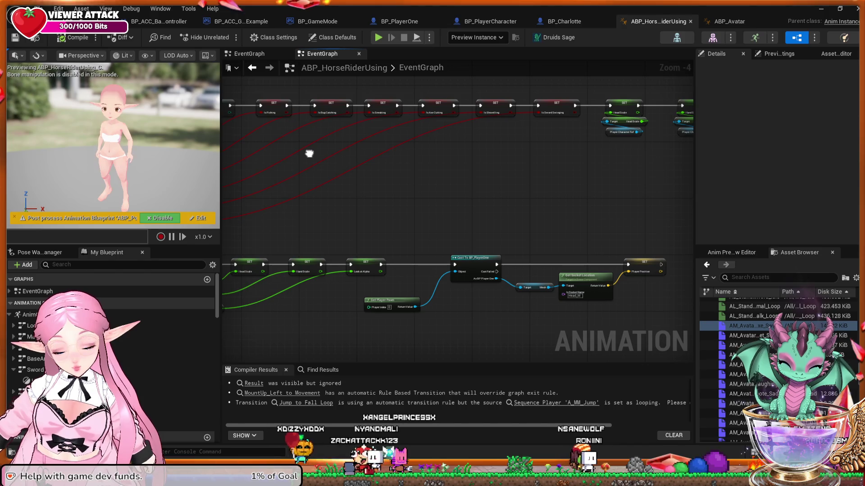
mouse_move(309, 154)
left_mouse_down()
mouse_move(331, 151)
mouse_move(251, 185)
mouse_move(81, 218)
mouse_move(68, 234)
mouse_move(270, 243)
mouse_move(356, 229)
mouse_move(441, 260)
mouse_move(510, 268)
left_mouse_up()
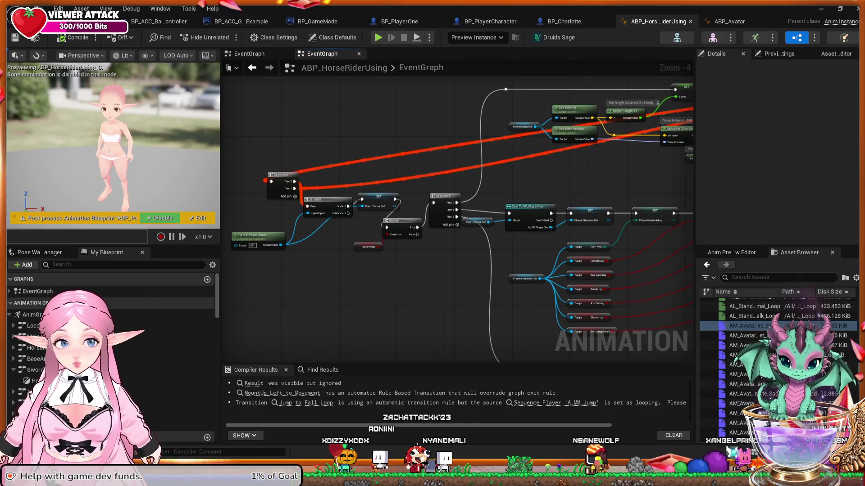
Recentre the event graph's starting nodes, then return to the Map_ACC_Creator_Example level editor.
mouse_move(504, 307)
left_mouse_down()
mouse_move(505, 218)
mouse_move(491, 288)
mouse_move(342, 383)
mouse_move(323, 379)
left_mouse_up()
mouse_move(475, 264)
left_mouse_down()
mouse_move(457, 272)
mouse_move(462, 196)
mouse_move(684, 202)
left_mouse_up()
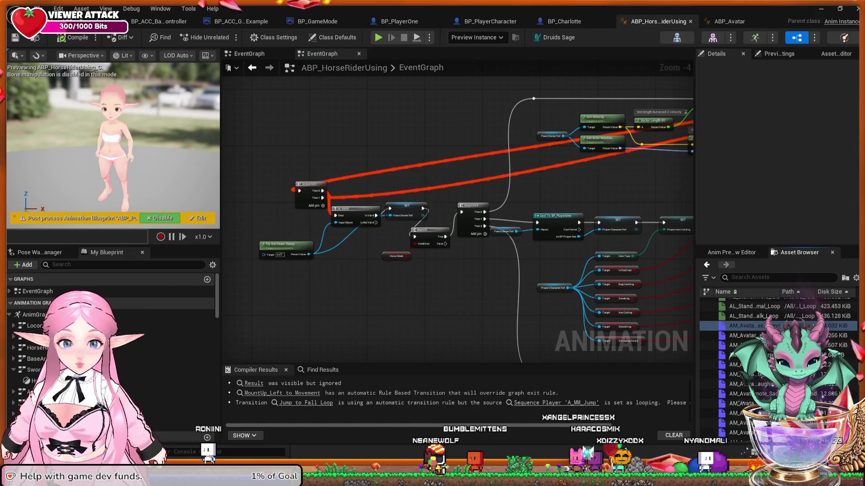
key("alt+Tab")
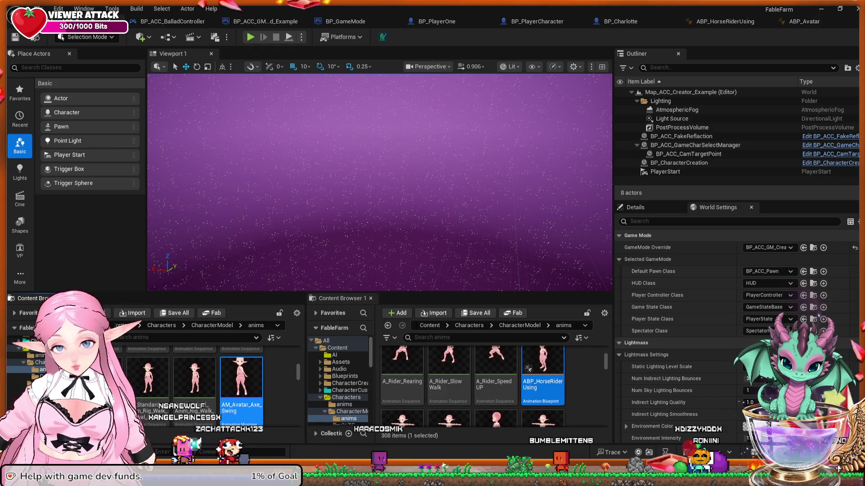
Open the AM_Avatar_Axe_Swing montage, pause its preview and rewind the playhead to frame 0.
key("Return")
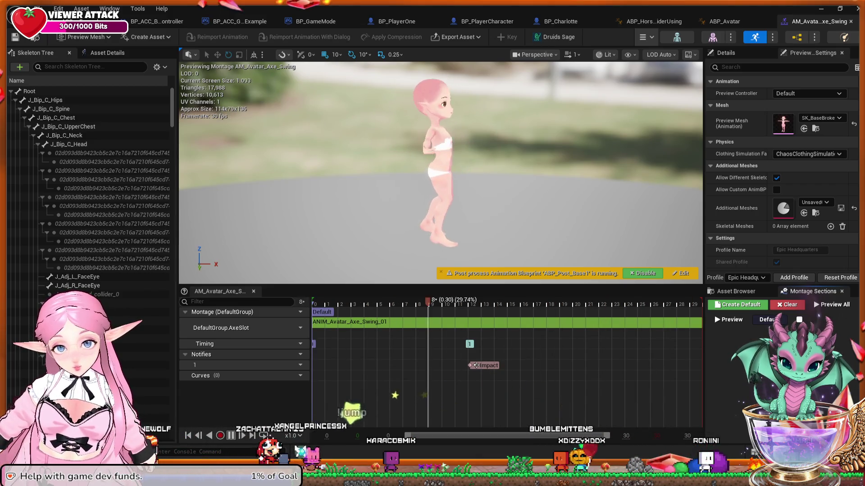
key("space")
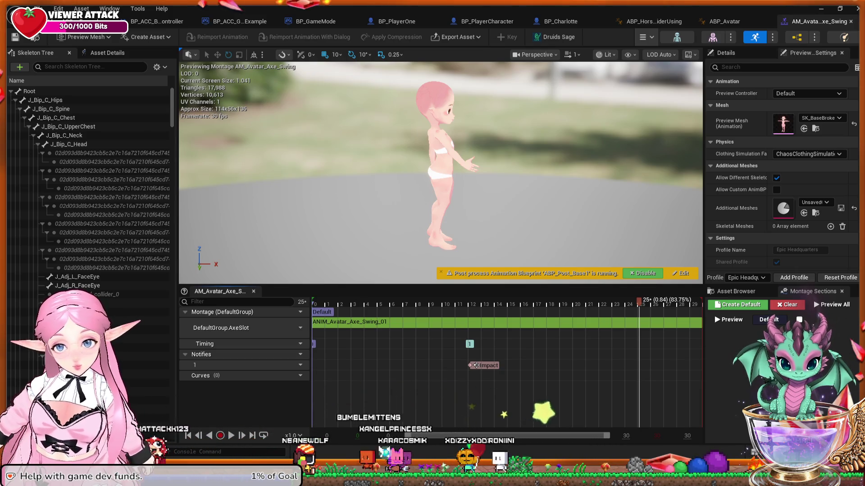
left_click(538, 301)
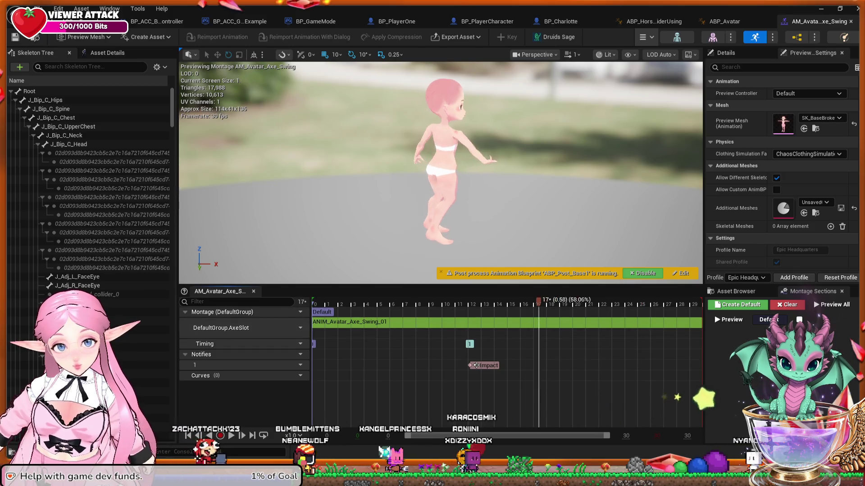
left_click_drag(539, 301, 315, 301)
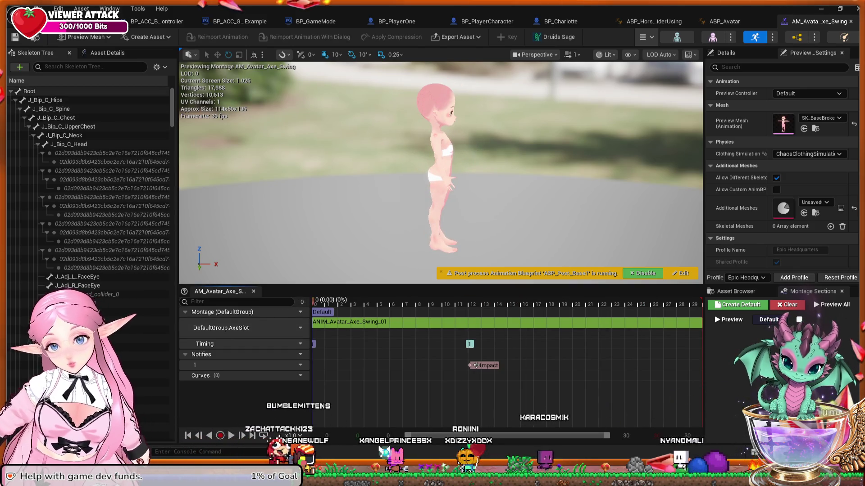
Select the Root bone and rotate it so the character faces the camera.
left_click(30, 91)
mouse_move(485, 257)
left_mouse_down()
mouse_move(470, 235)
mouse_move(495, 251)
left_mouse_up()
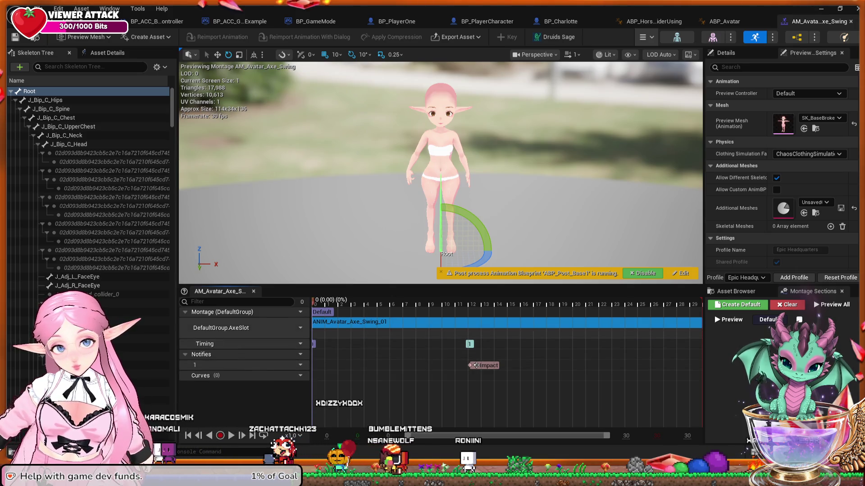
double_click(450, 322)
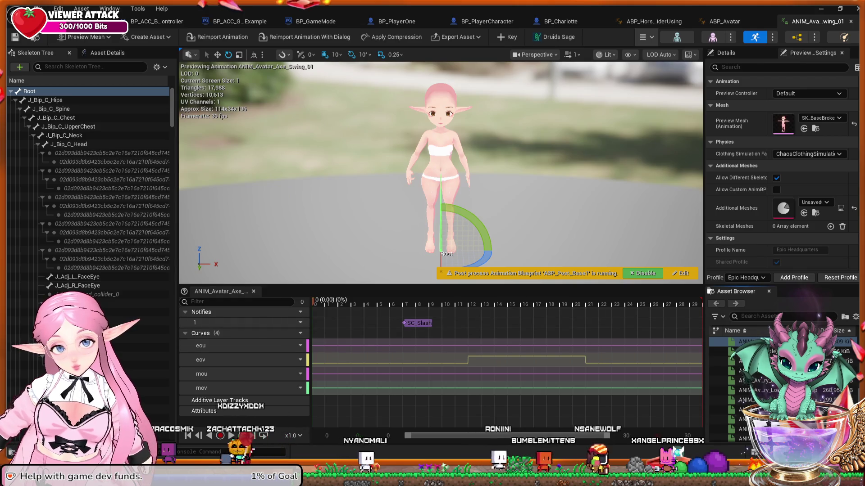
Key the Root bone on ANIM_Avatar_Axe_Swing_01, then return via ABP_Avatar to ABP_HorseRiderUsing.
key("s")
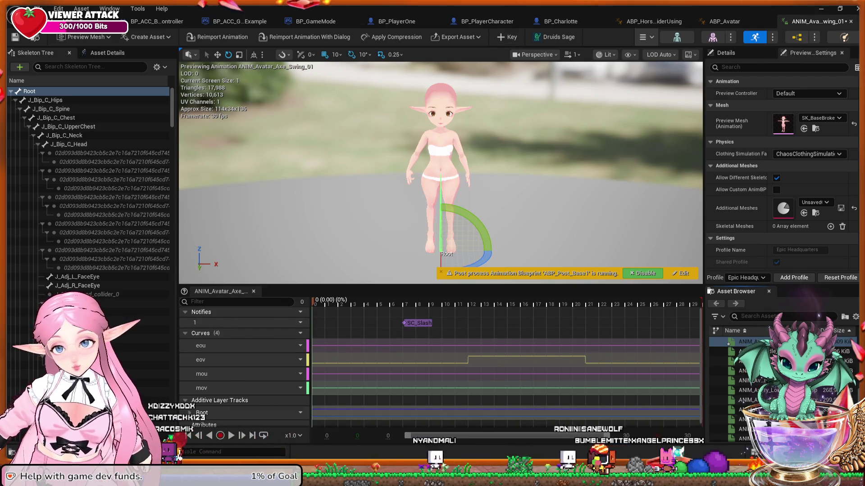
scroll(504, 388, "down", 1)
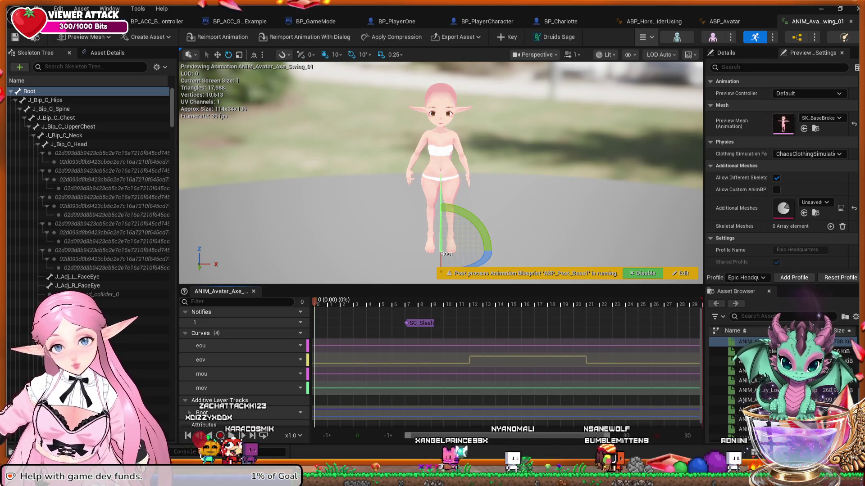
left_click(724, 21)
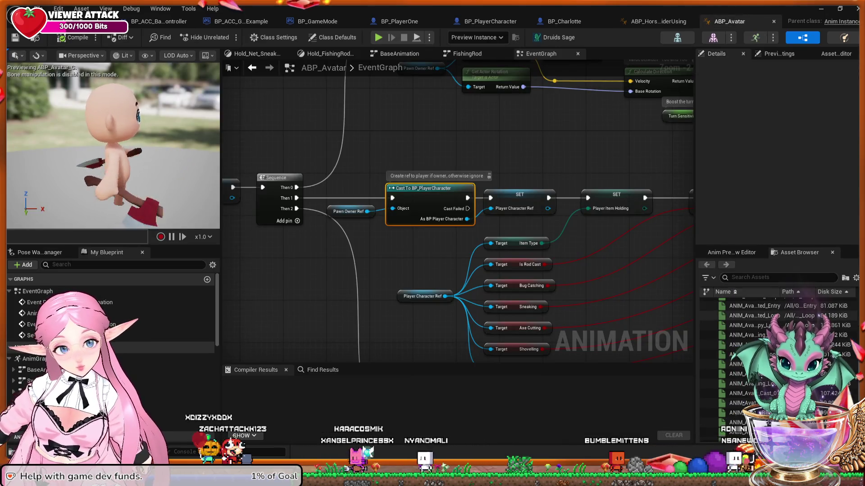
left_click(659, 21)
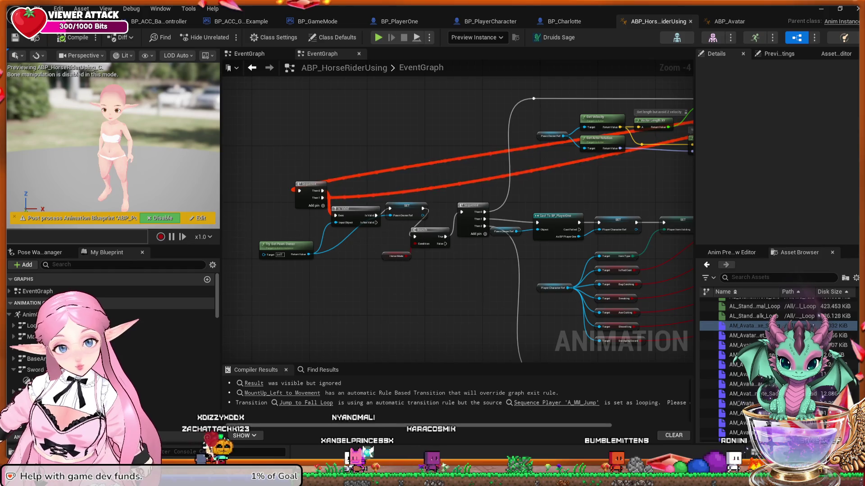
Open the AM_Avatar_Axe_Swing montage from the Asset Browser in the montage editor.
left_click(747, 326)
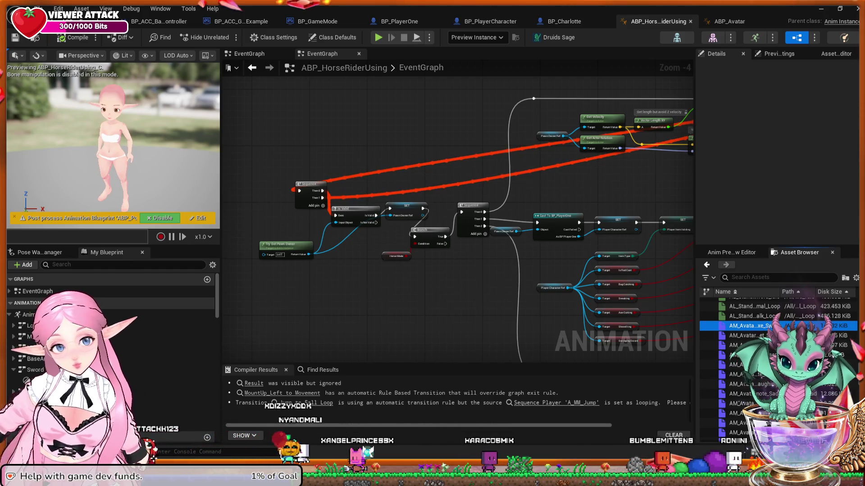
double_click(748, 326)
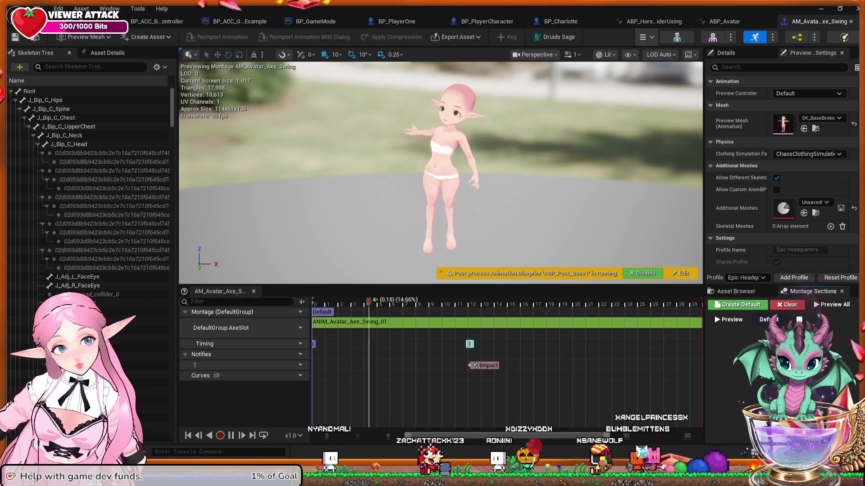
Open ABP_HorseRiderUsing's Main States graph, center its state nodes, then return to ABP_Avatar.
left_click(725, 21)
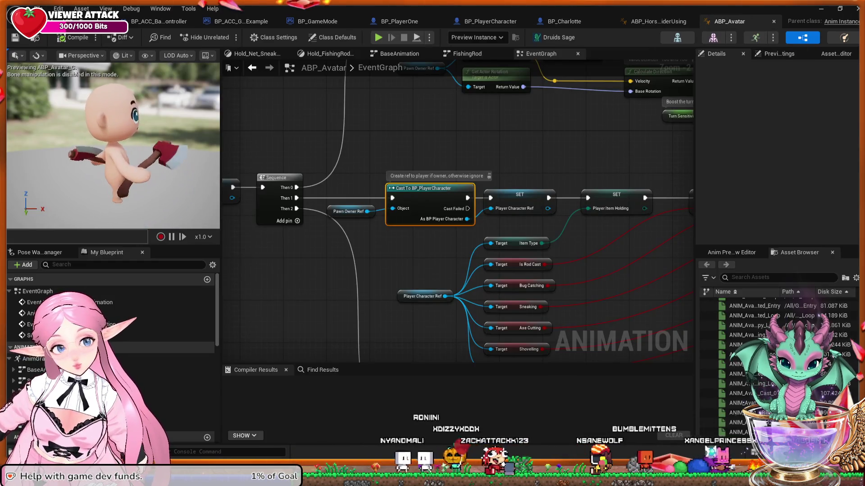
left_click(658, 22)
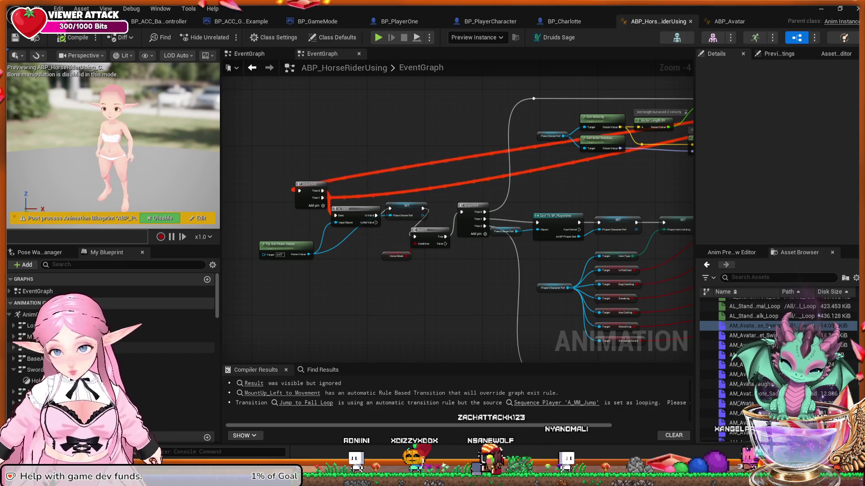
double_click(32, 336)
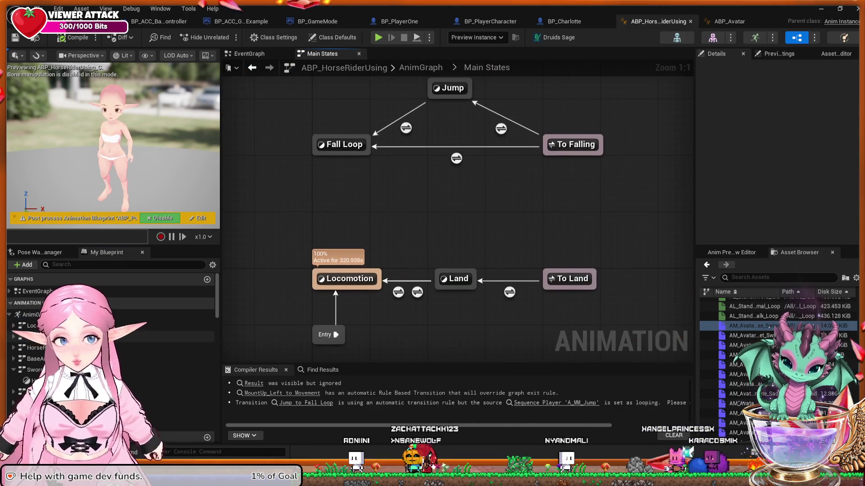
scroll(313, 255, "down", 8)
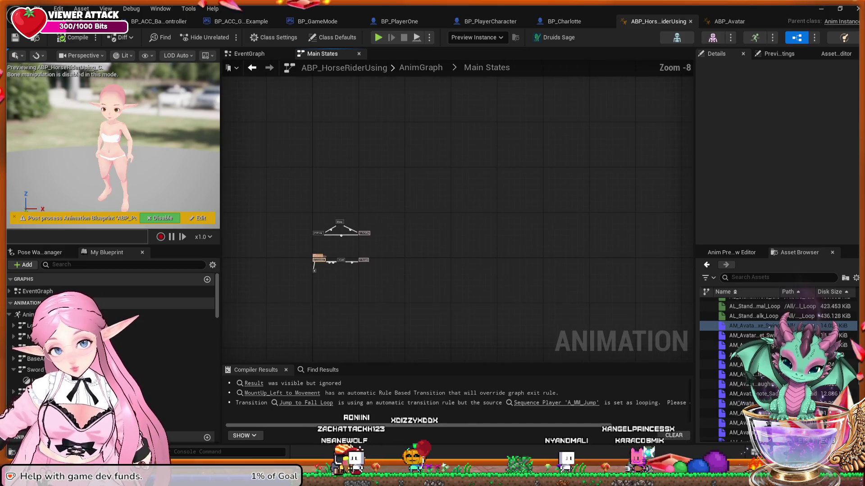
left_click_drag(316, 256, 367, 253)
scroll(365, 262, "up", 3)
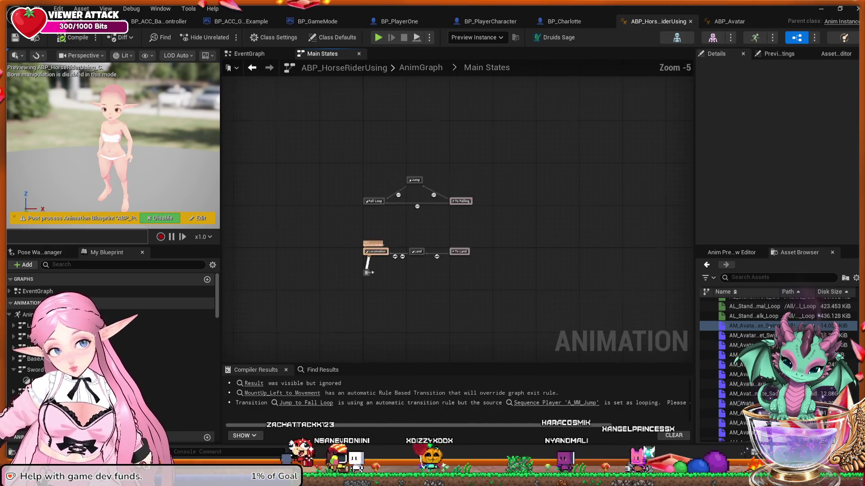
left_click(729, 21)
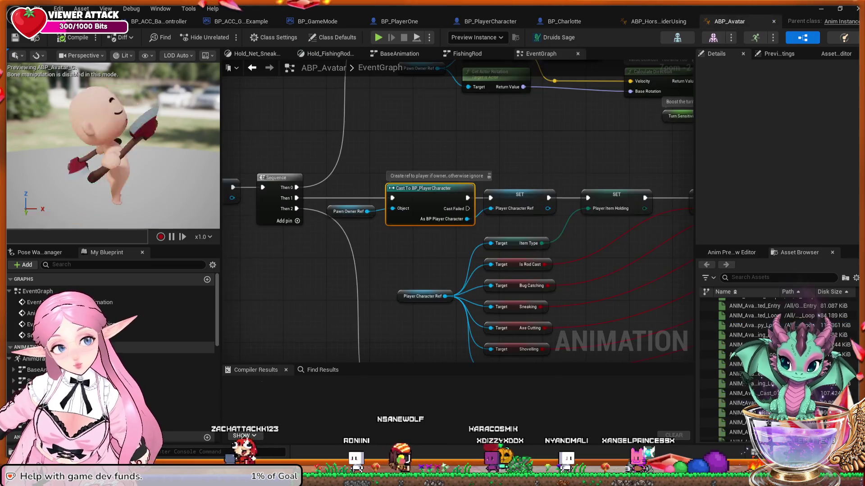
Drill from ABP_Avatar's AnimGraph through BaseAnimation into the Sword state machine with Hold_Sword.
double_click(34, 359)
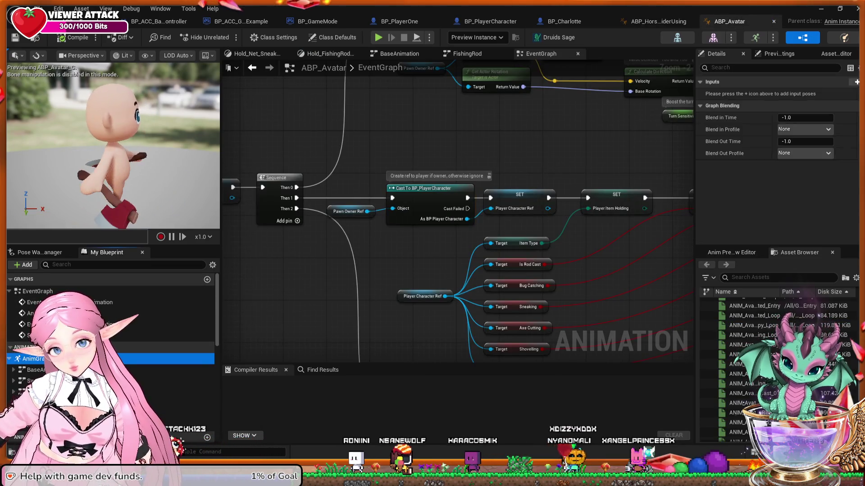
scroll(318, 310, "down", 4)
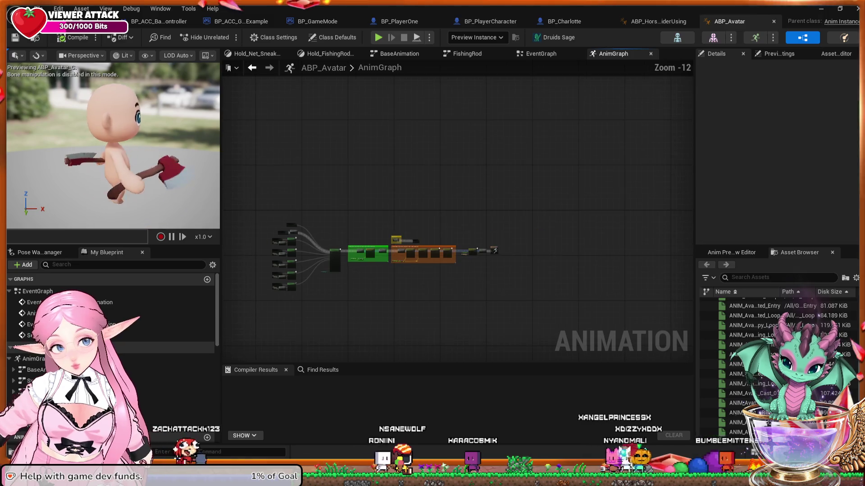
scroll(319, 311, "up", 3)
scroll(315, 302, "up", 1)
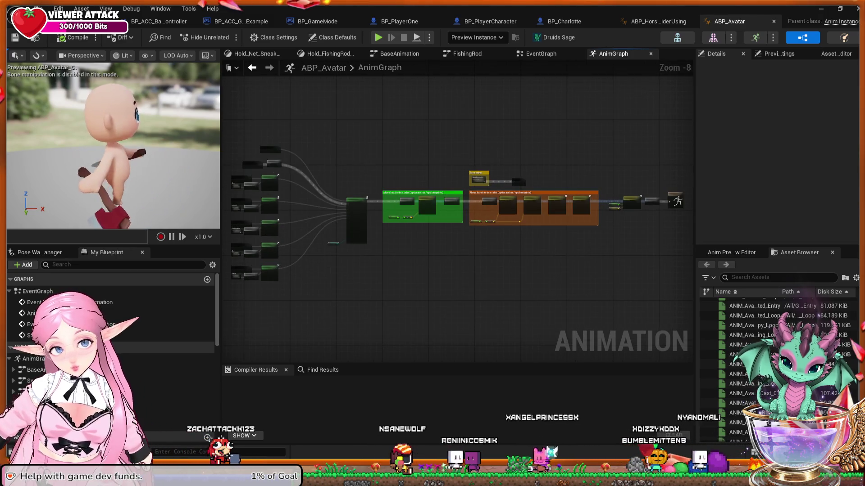
double_click(36, 369)
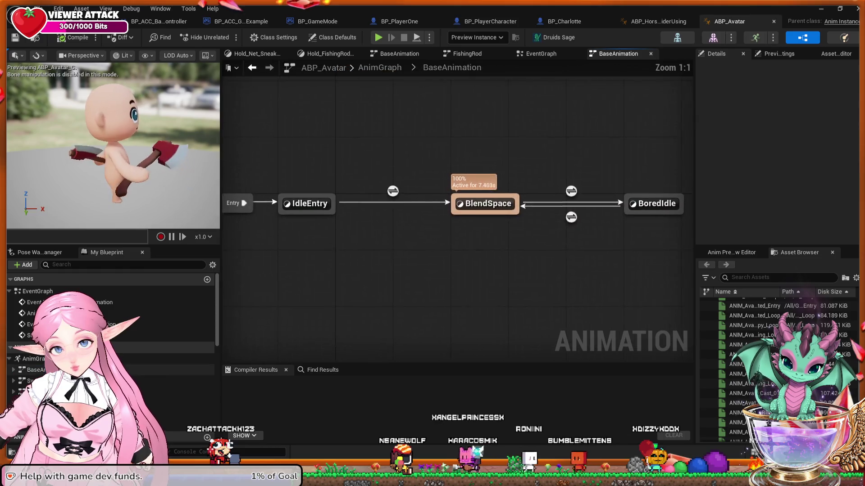
scroll(322, 293, "down", 5)
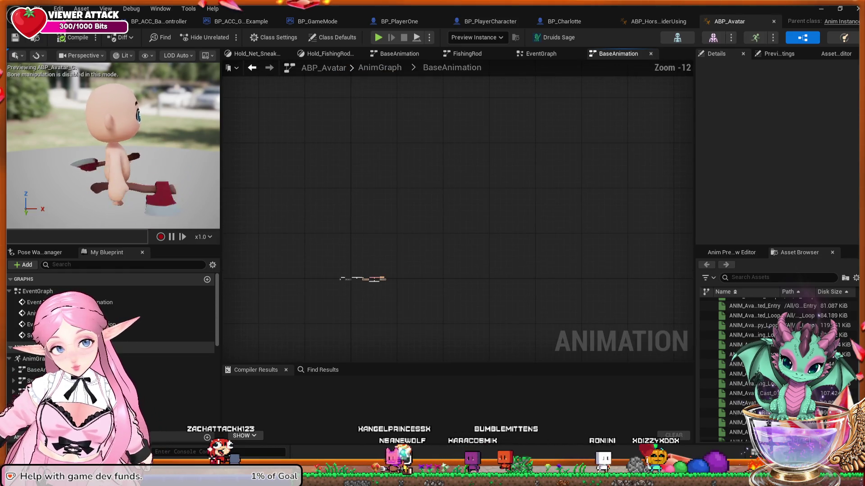
scroll(315, 298, "up", 5)
scroll(451, 254, "up", 2)
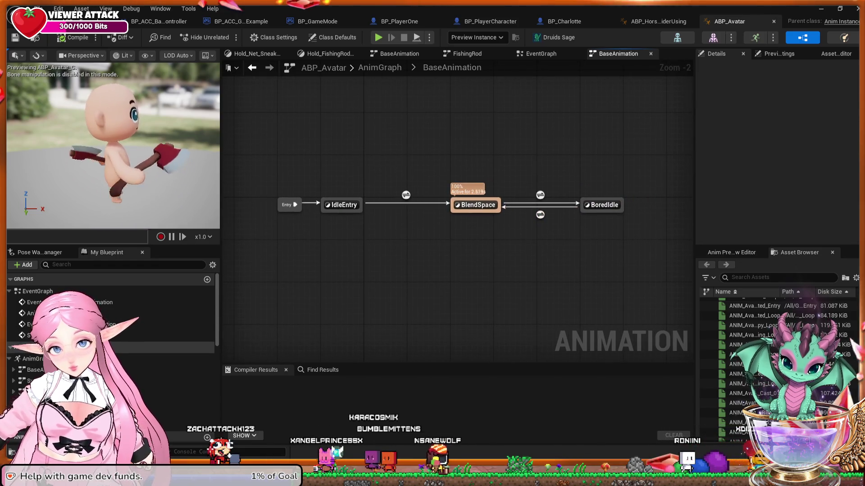
double_click(45, 380)
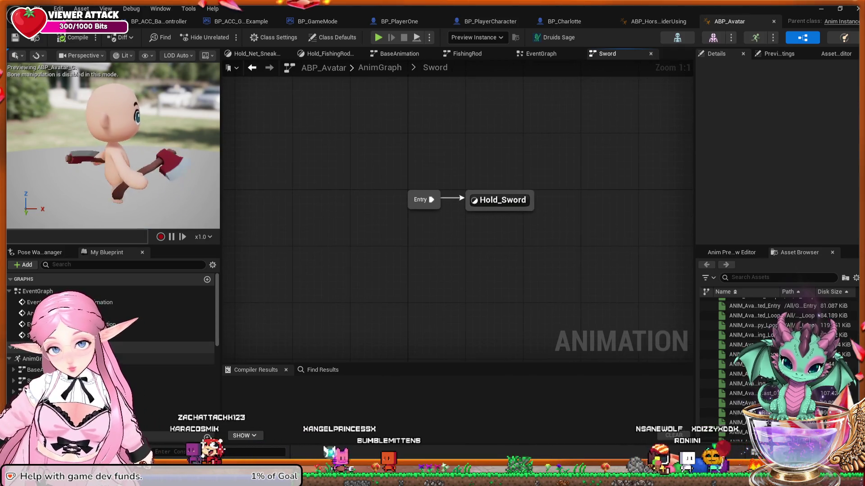
Scroll through ABP_Avatar's variable list in My Blueprint.
scroll(112, 335, "down", 2)
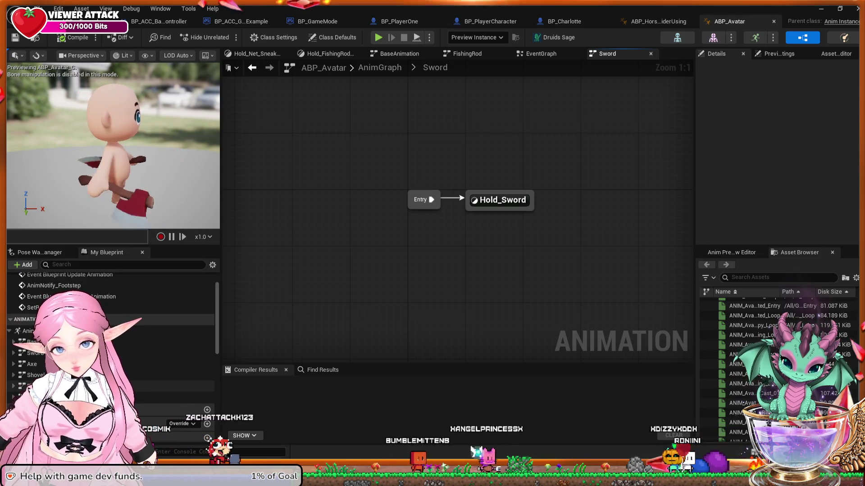
scroll(113, 335, "down", 5)
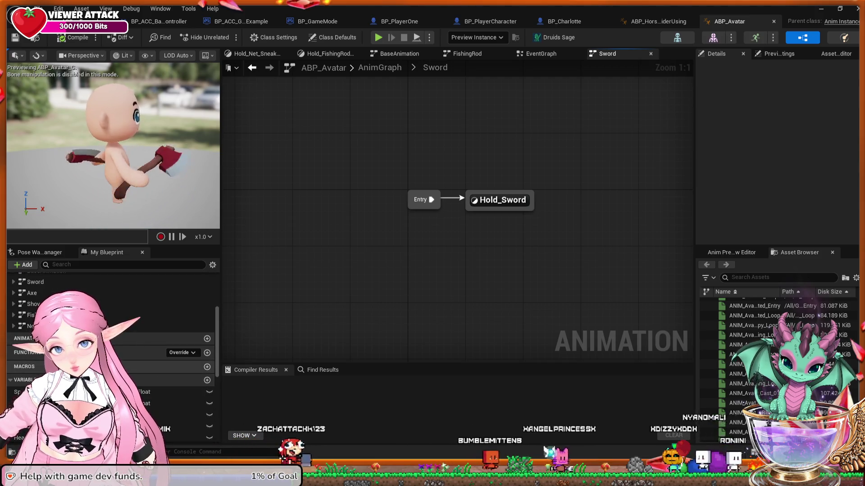
scroll(113, 336, "down", 3)
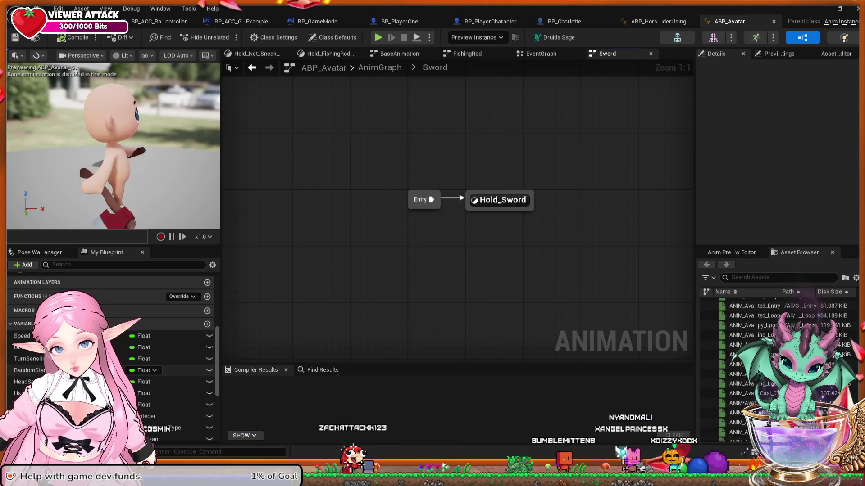
scroll(112, 336, "down", 5)
scroll(113, 355, "down", 2)
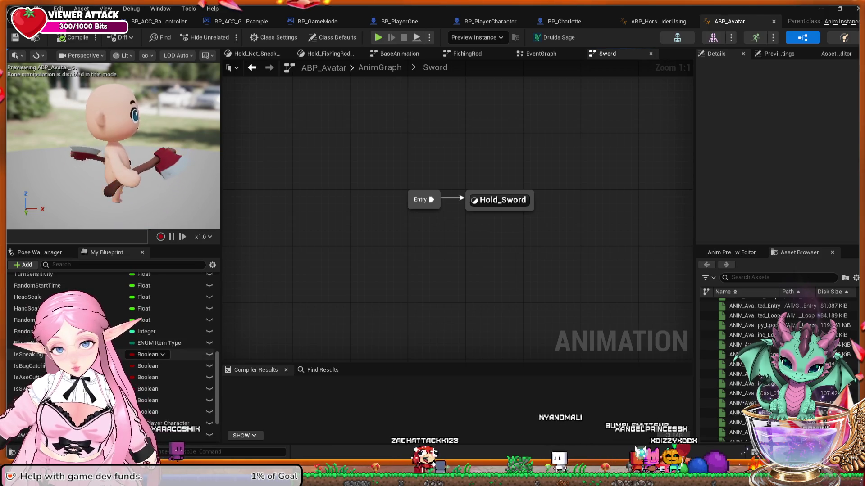
scroll(149, 360, "down", 1)
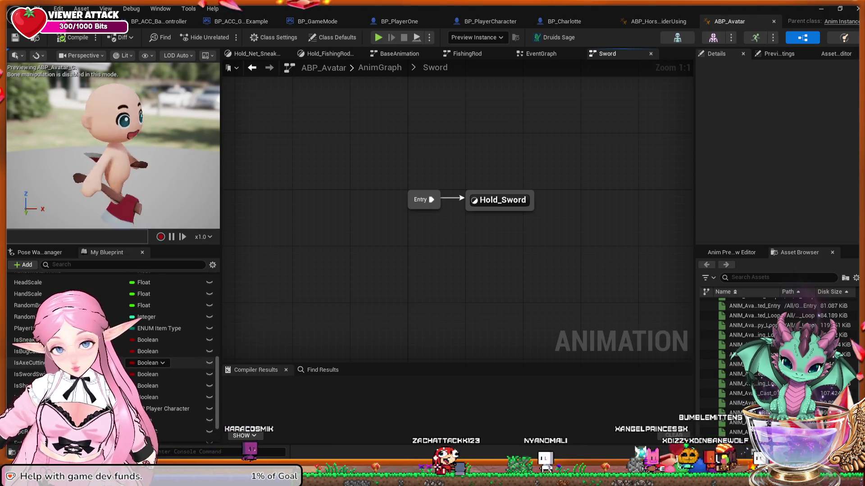
scroll(148, 349, "down", 3)
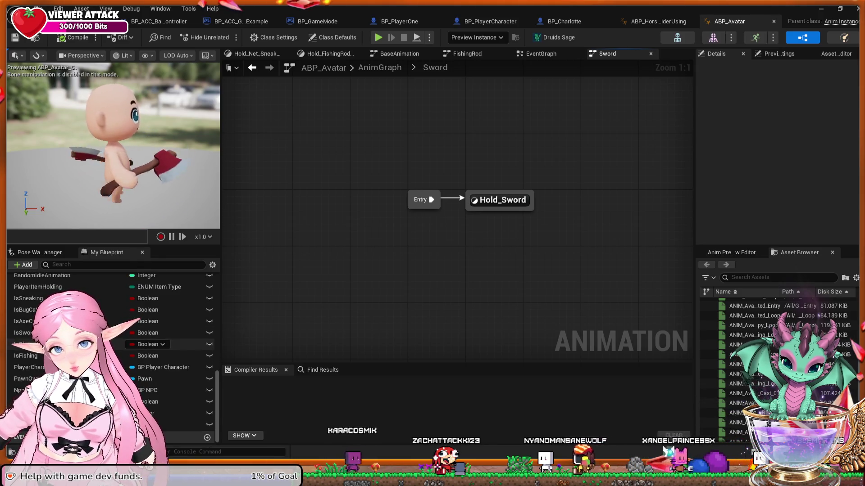
scroll(148, 349, "up", 10)
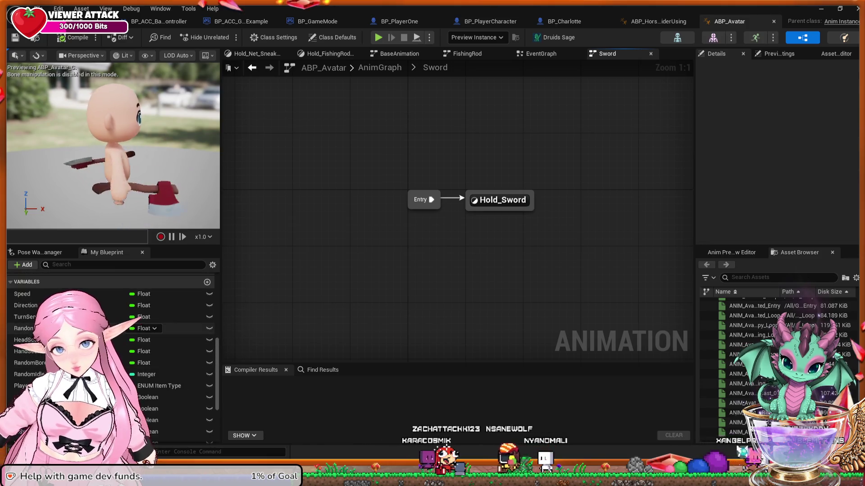
Check the Pose Watch Manager, then open ABP_Avatar's full AnimGraph.
left_click(39, 252)
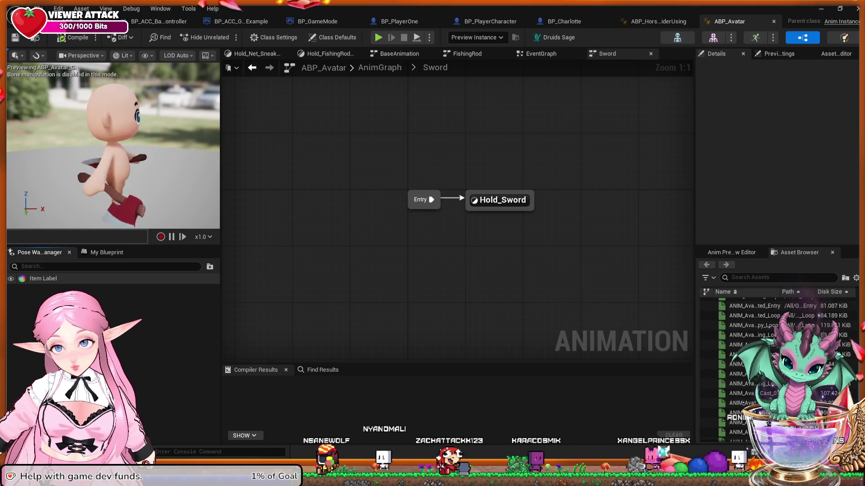
left_click(107, 252)
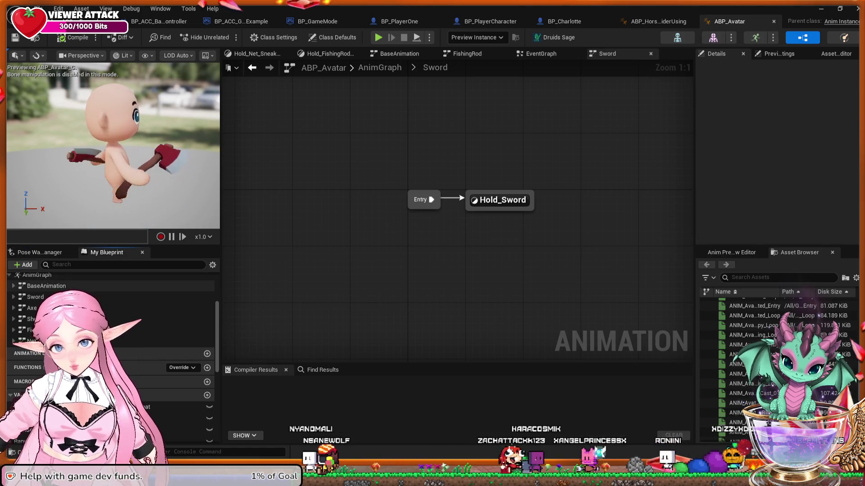
double_click(37, 274)
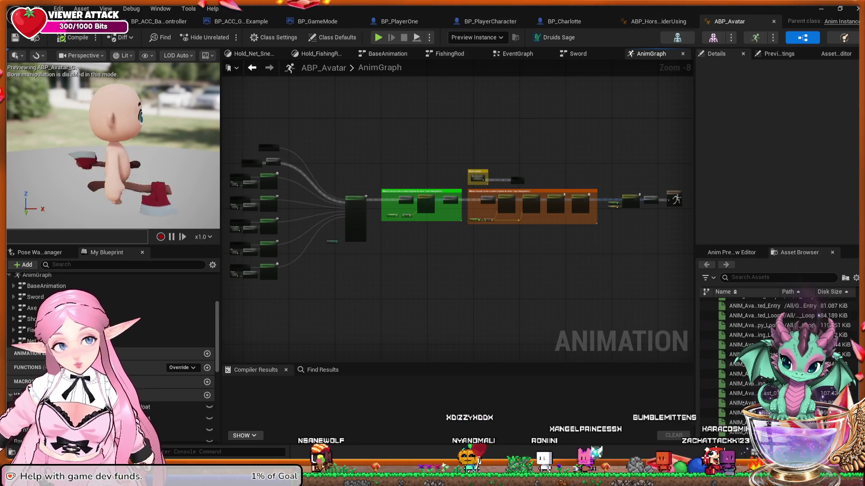
Switch to ABP_HorseRiderUsing and open its full AnimGraph.
left_click(658, 21)
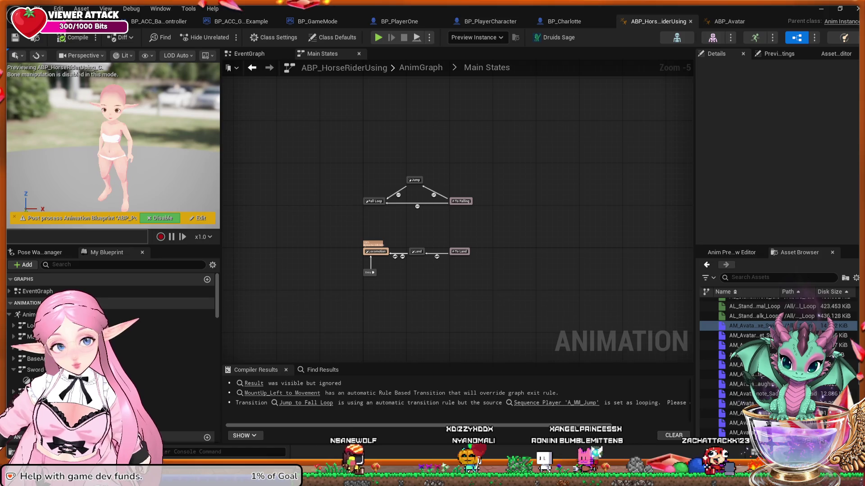
left_click(189, 314)
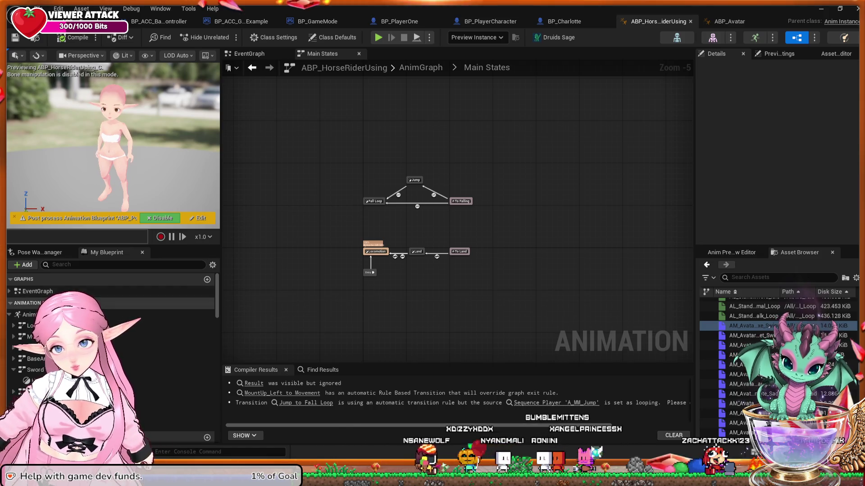
double_click(189, 314)
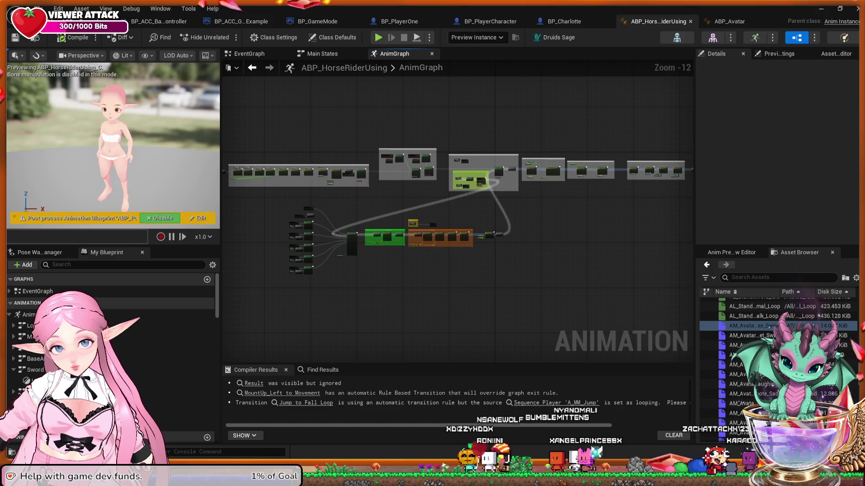
Pan to the Blend Poses inputs and select the cached DefaultAnim pose beside Shovel.
scroll(304, 244, "up", 5)
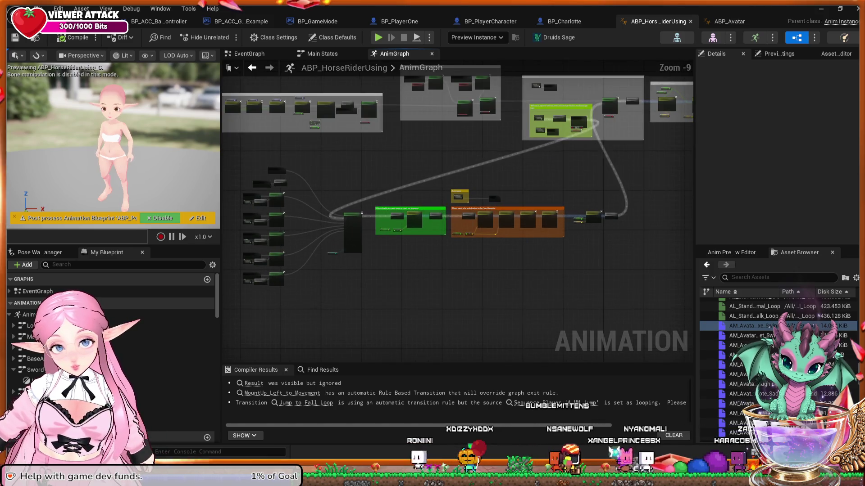
scroll(423, 202, "up", 2)
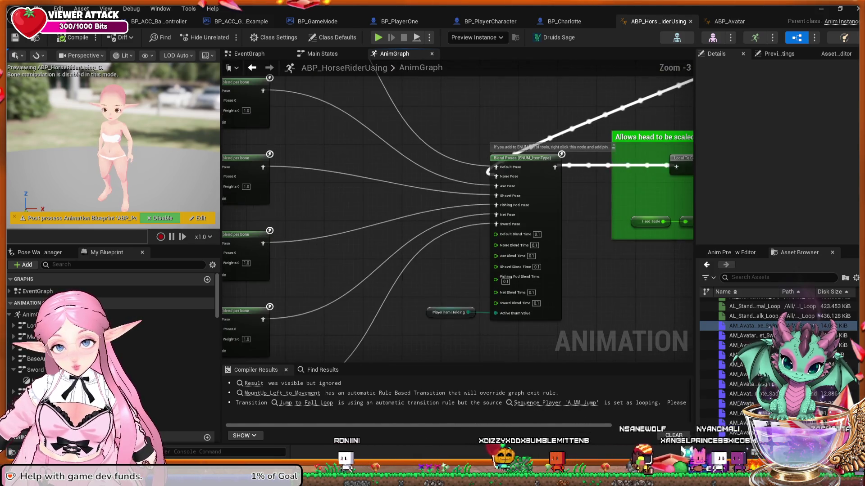
mouse_move(402, 218)
left_mouse_down()
mouse_move(450, 230)
mouse_move(457, 329)
left_mouse_up()
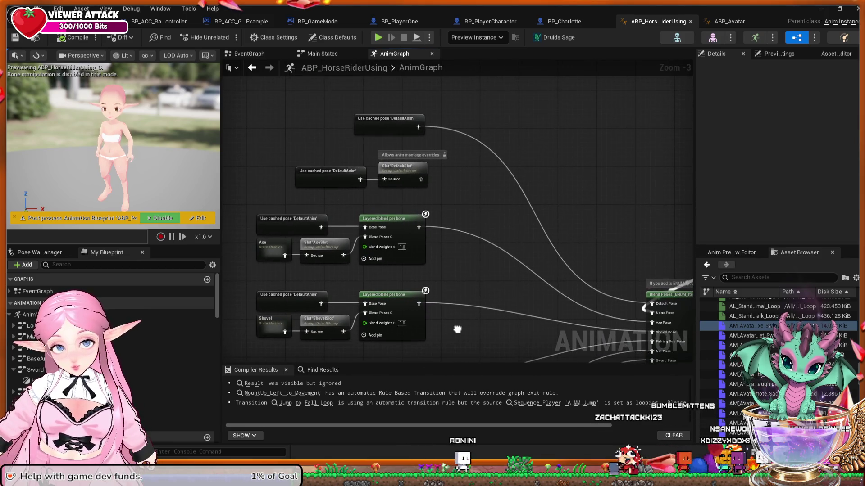
mouse_move(457, 329)
left_mouse_down()
mouse_move(387, 307)
mouse_move(438, 313)
left_mouse_up()
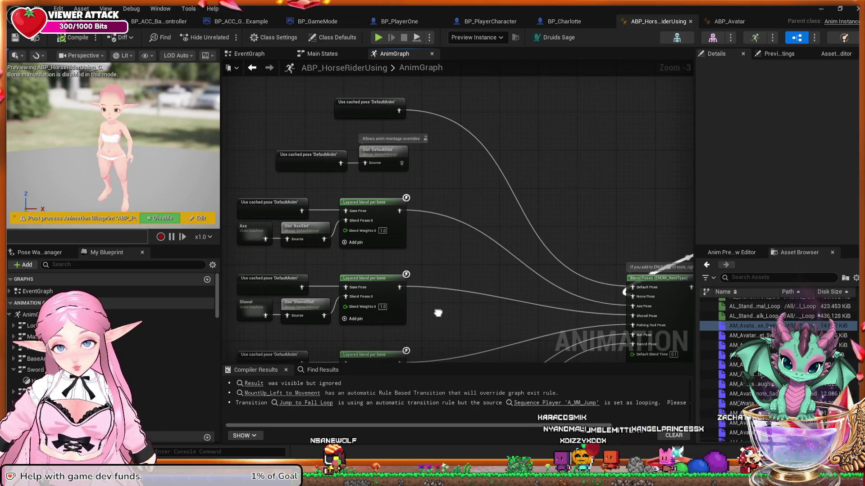
left_click_drag(438, 313, 433, 306)
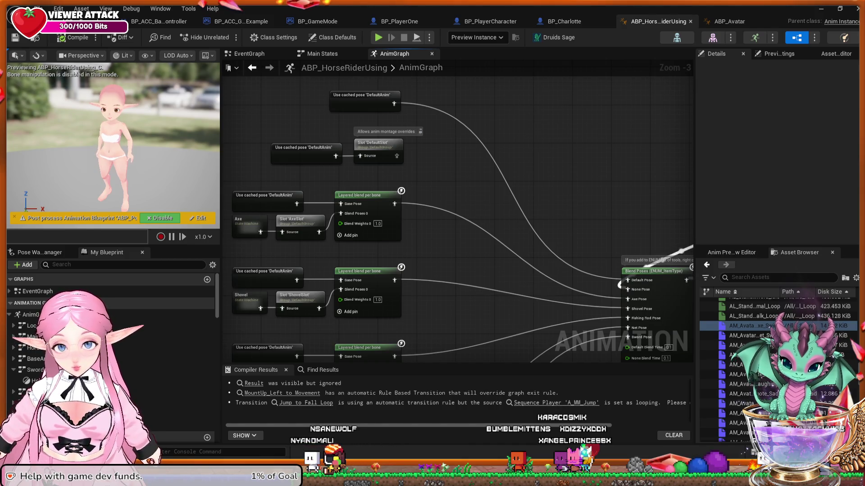
left_click(238, 270)
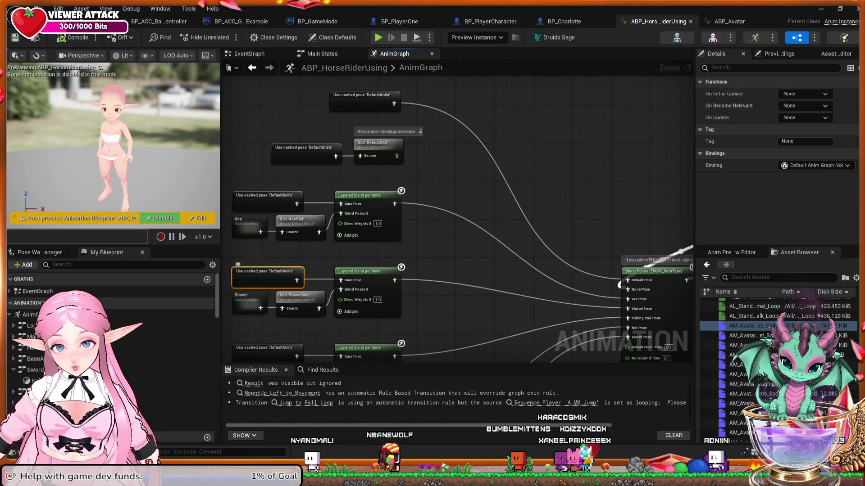
Trace DefaultAnim to its Base anims cache, inspect the ShovelSlot node, and search assets for 'shovel'.
double_click(267, 277)
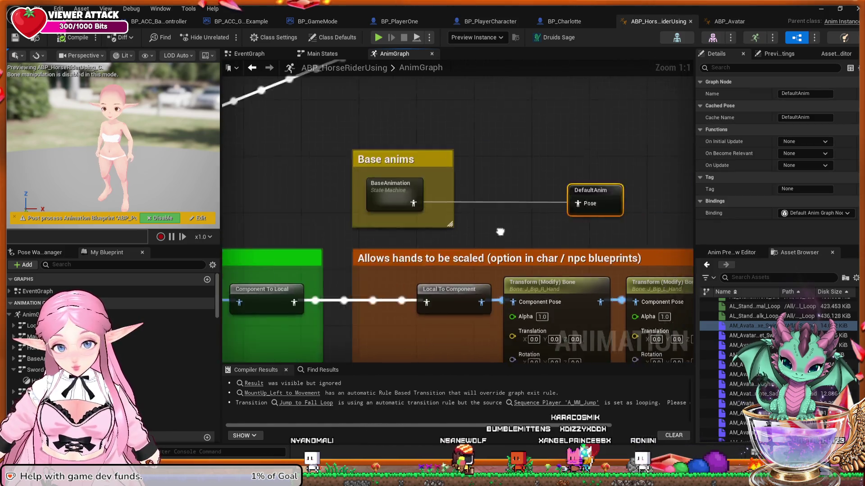
key("alt+Left")
left_click_drag(323, 280, 518, 273)
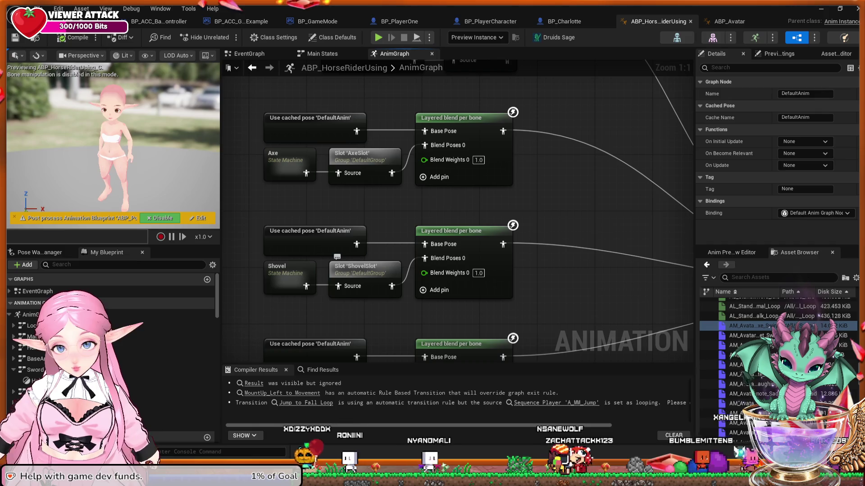
left_click(361, 269)
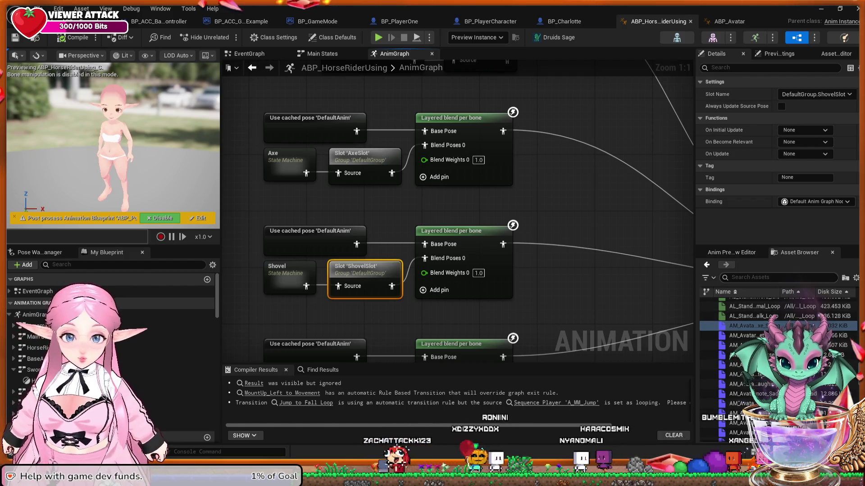
type("shovel")
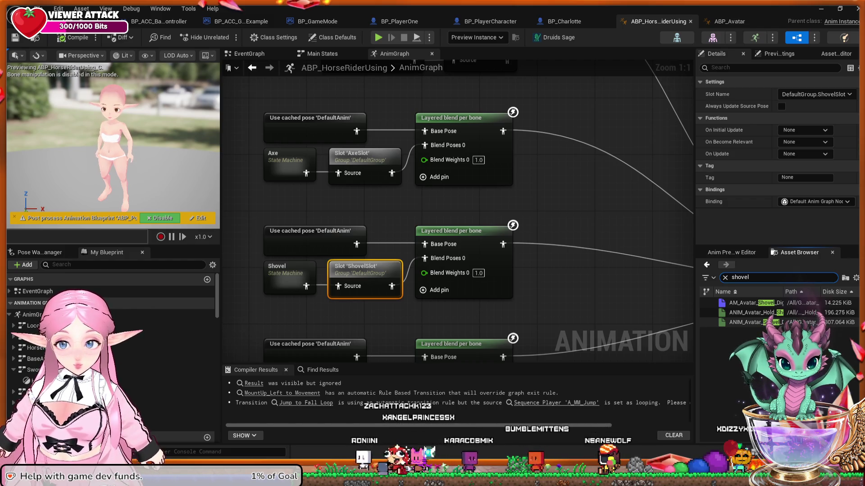
Preview the AM_Avatar_Shovel_Dig montage and ANIM_Avatar_Shovel_Dig_01 animation, rotating the Root bone.
double_click(752, 302)
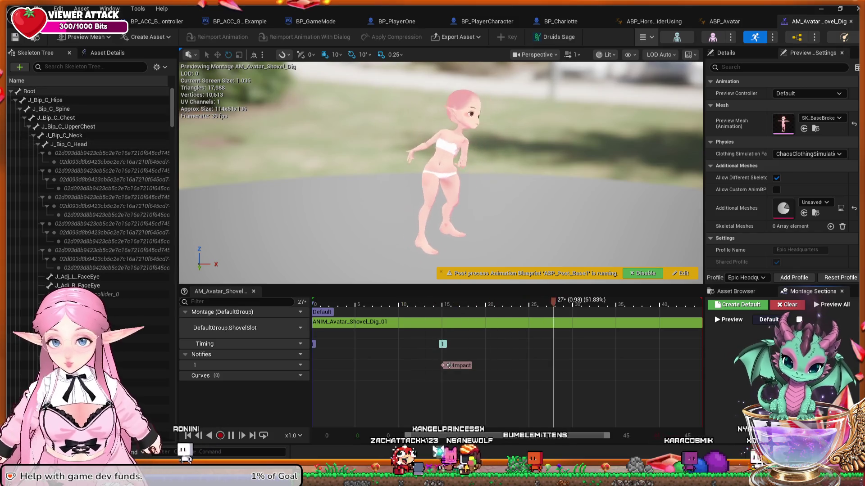
left_click(30, 91)
left_click_drag(488, 234, 476, 238)
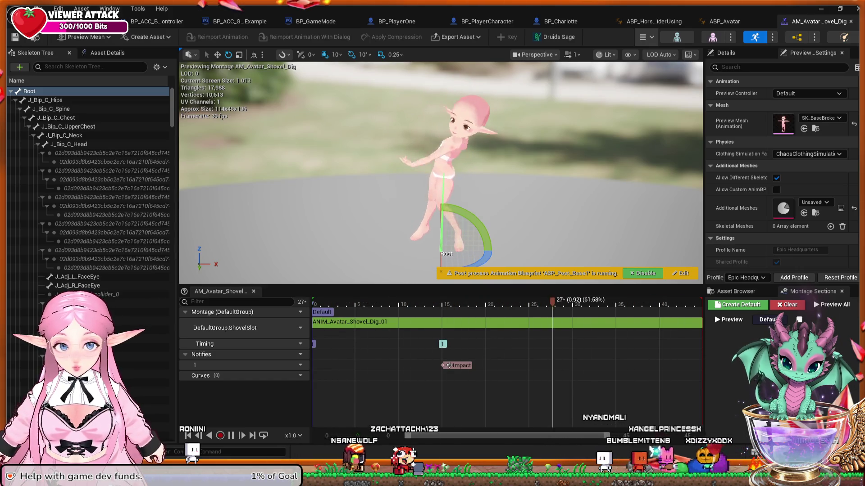
double_click(445, 322)
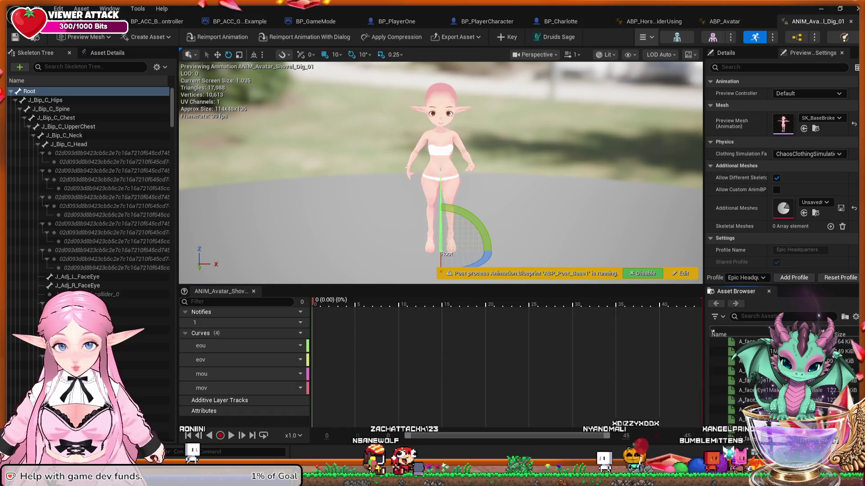
key("s")
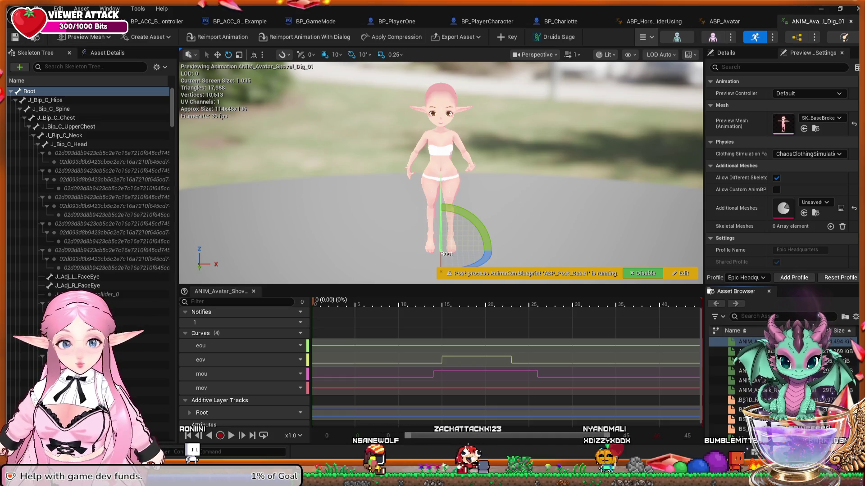
Reopen and close ANIM_Avatar_Shovel_Dig_01, return to ABP_HorseRiderUsing, and select AM_Avatar_Shovel_Dig.
left_click(724, 21)
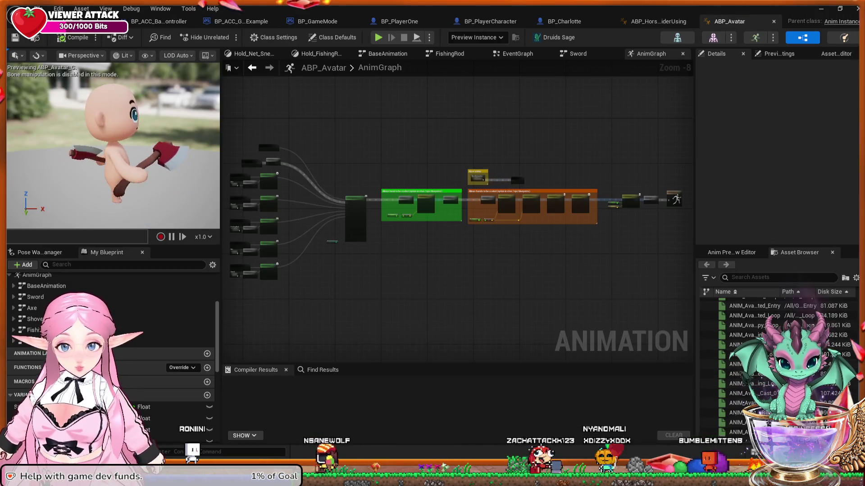
left_click(658, 21)
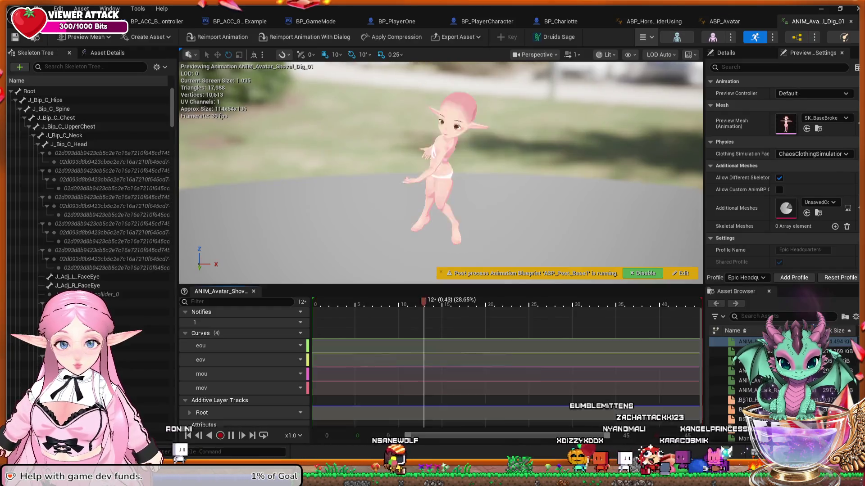
double_click(747, 322)
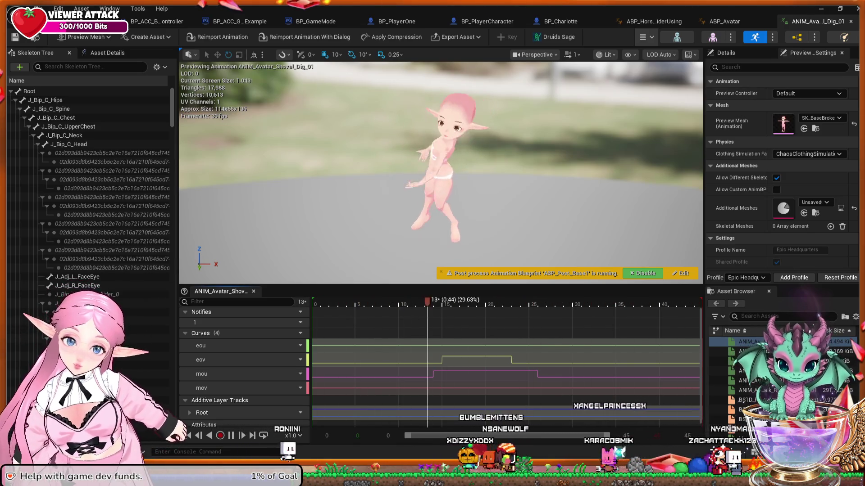
left_click(851, 21)
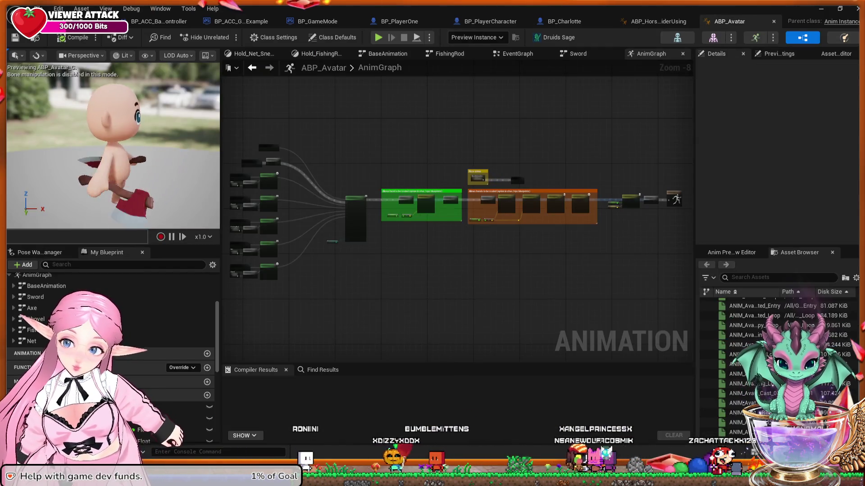
left_click(658, 21)
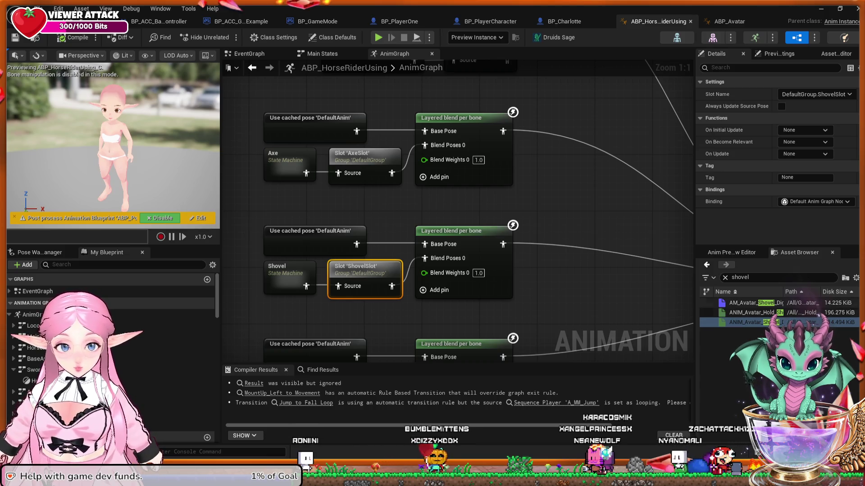
left_click(756, 303)
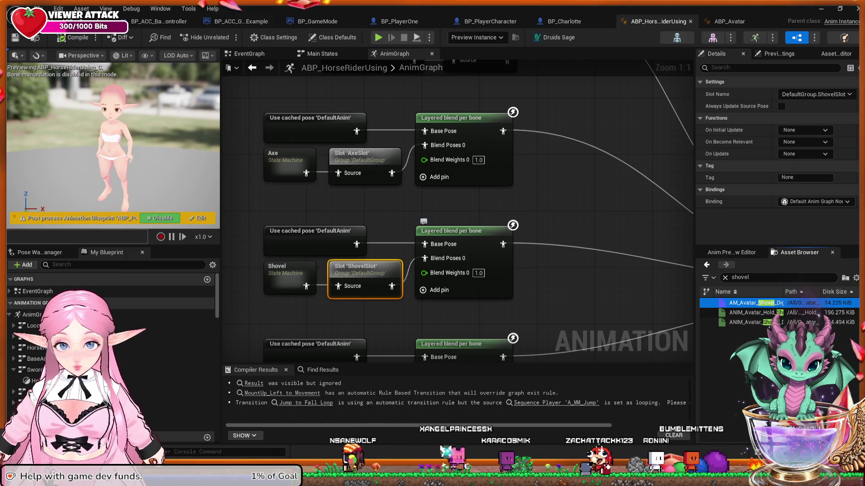
left_click(450, 231)
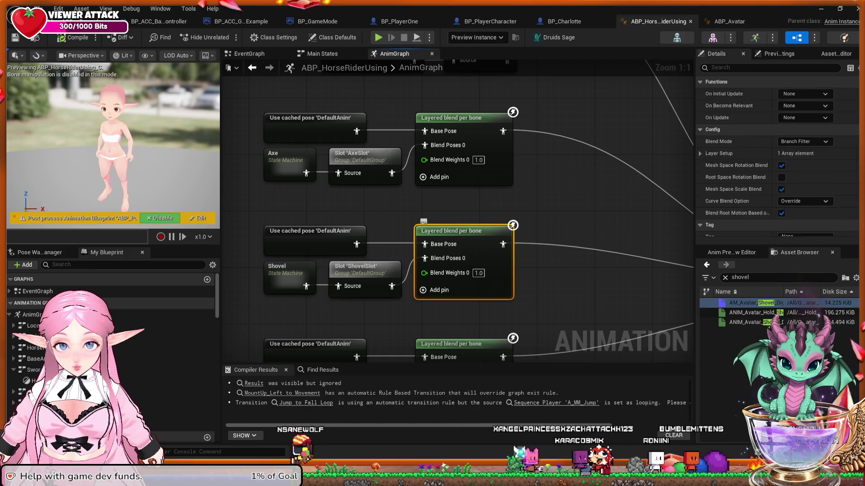
scroll(780, 171, "down", 2)
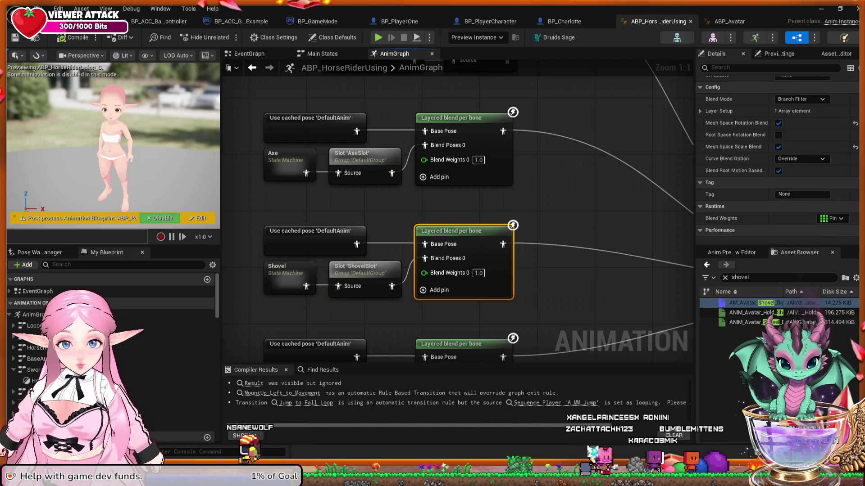
scroll(777, 171, "down", 2)
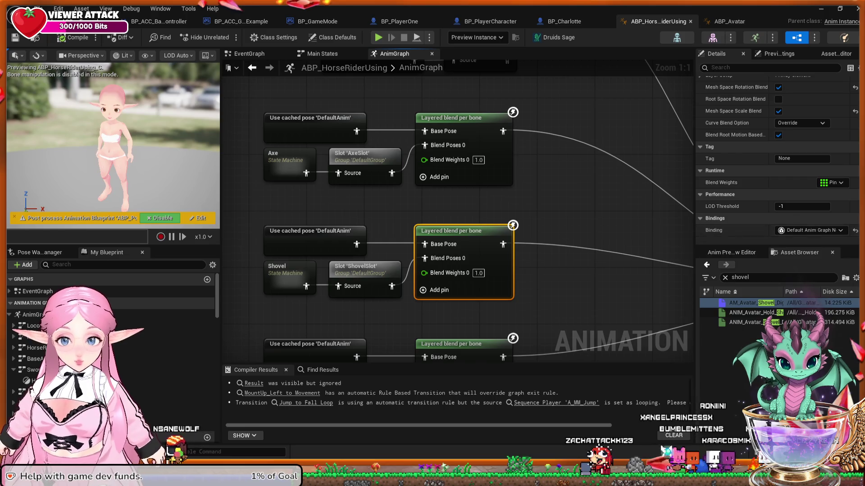
key("Escape")
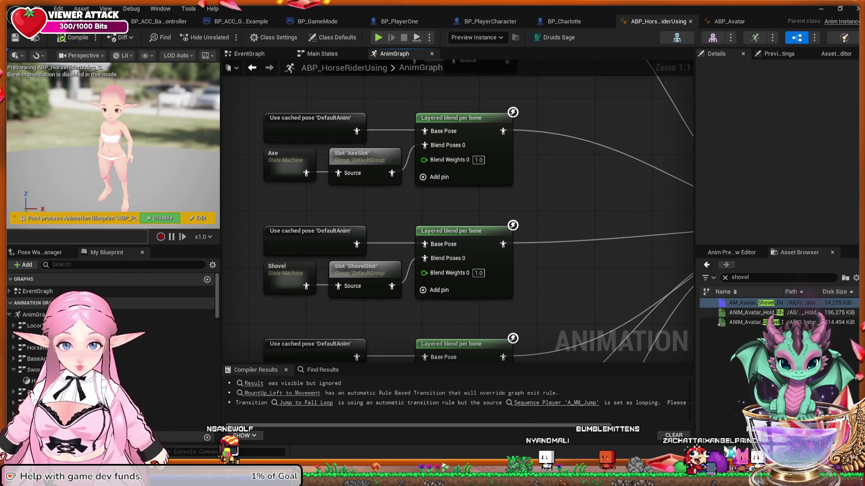
left_click(747, 322)
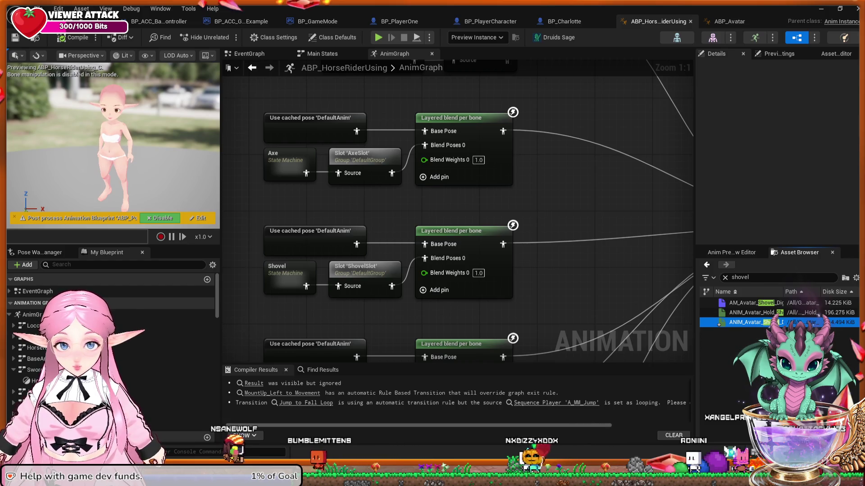
left_click_drag(748, 323, 311, 266)
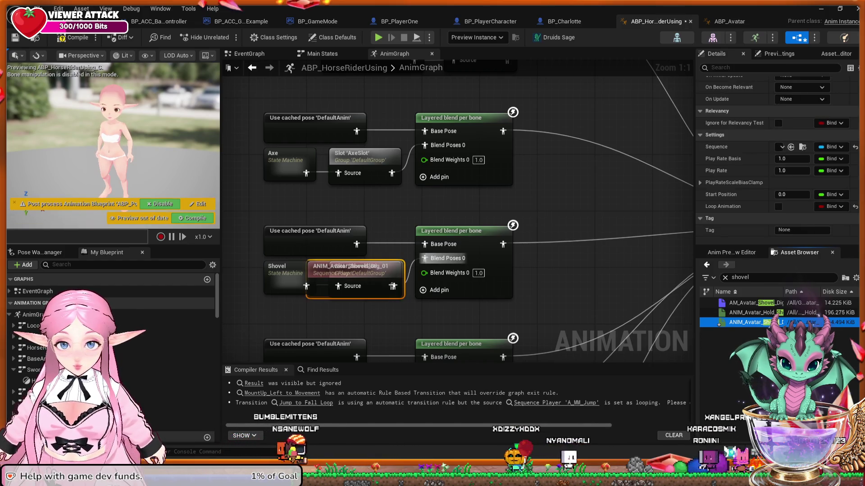
mouse_move(380, 267)
left_mouse_down()
mouse_move(481, 273)
mouse_move(402, 323)
mouse_move(380, 309)
left_mouse_up()
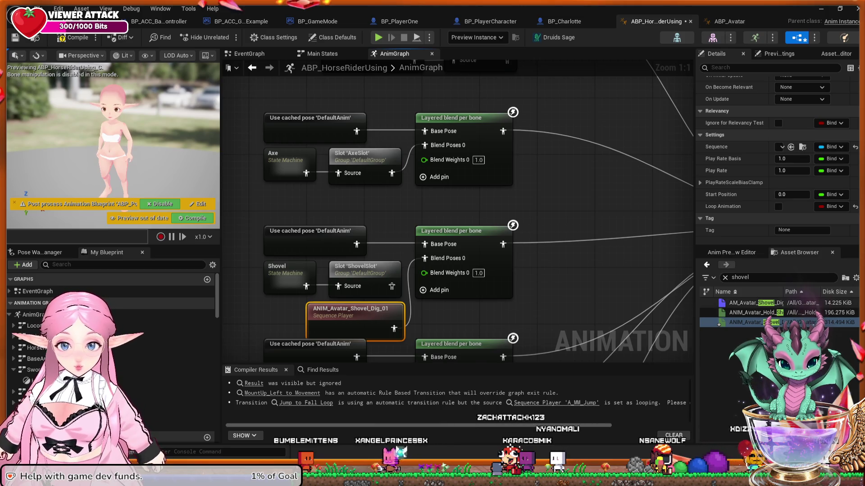
left_click(756, 303)
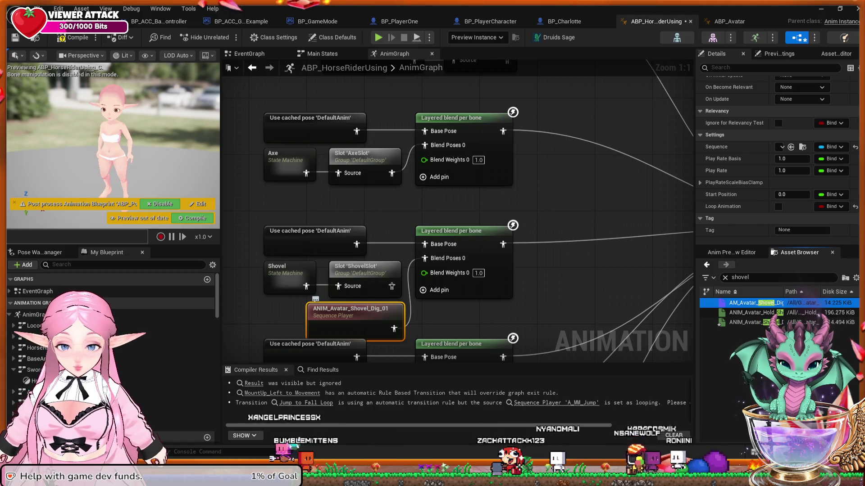
key("Escape")
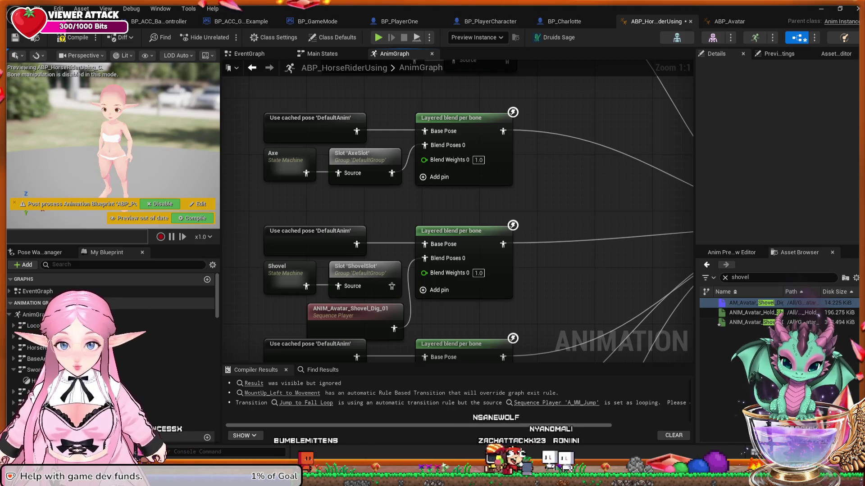
key("ctrl+z")
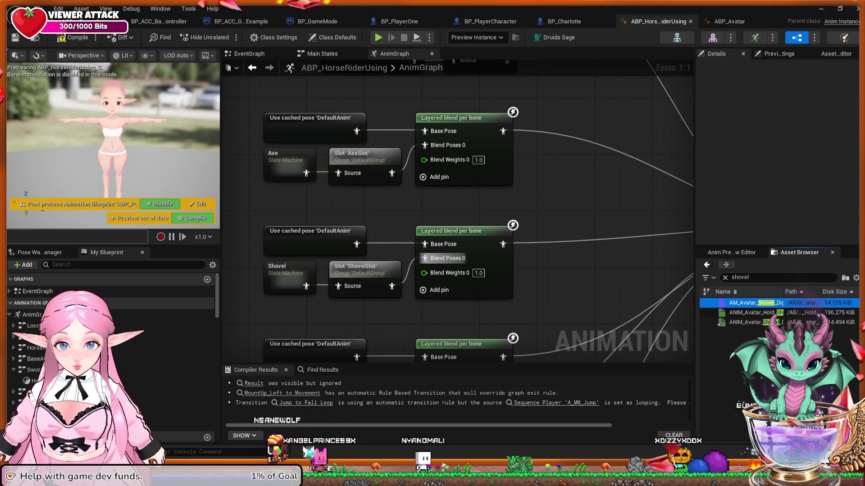
left_click(450, 230)
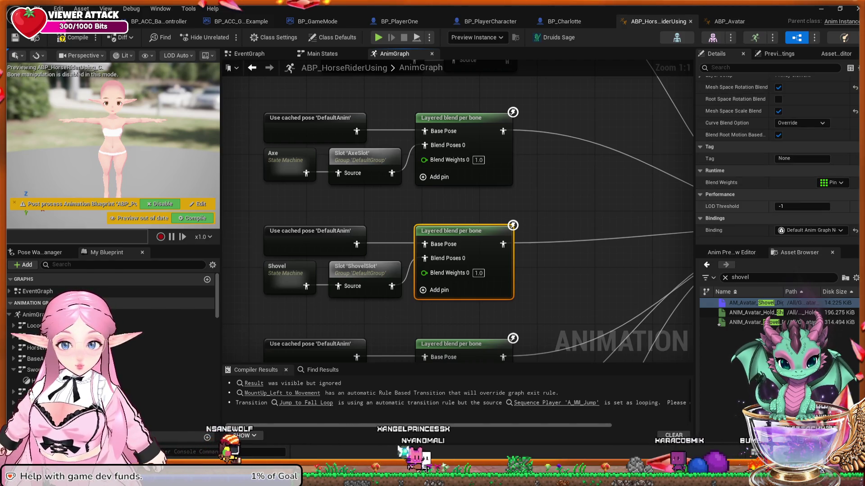
scroll(777, 154, "up", 2)
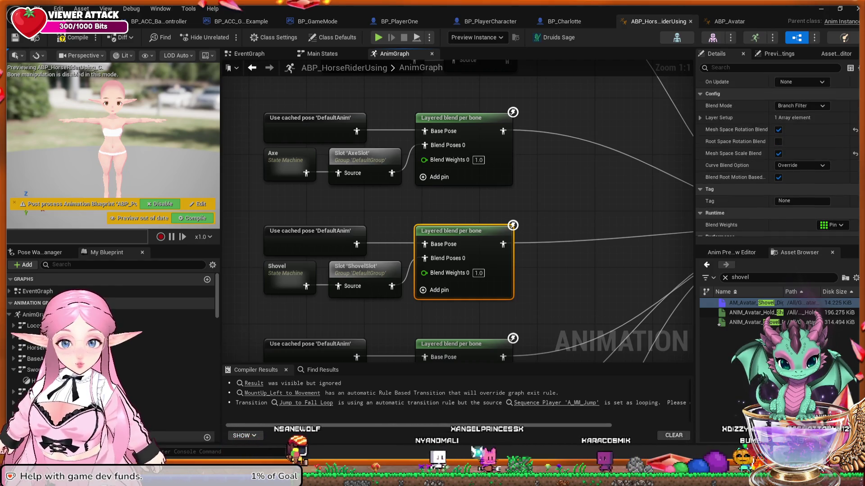
scroll(777, 153, "down", 2)
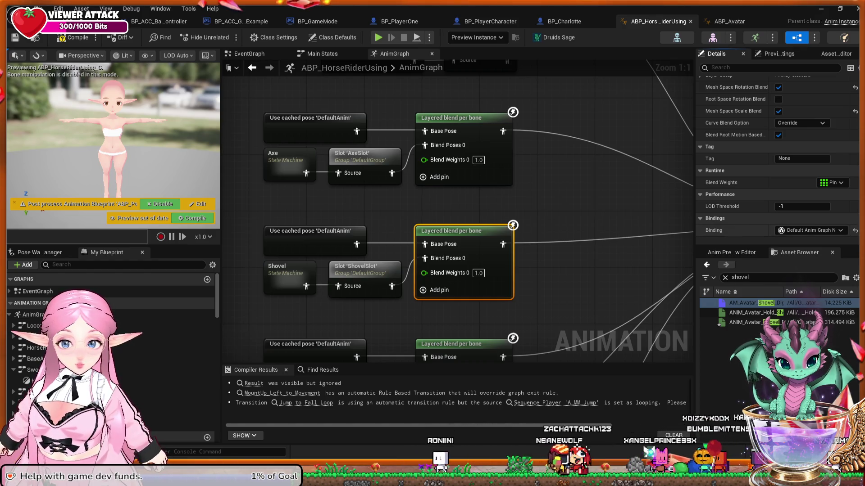
scroll(777, 150, "up", 5)
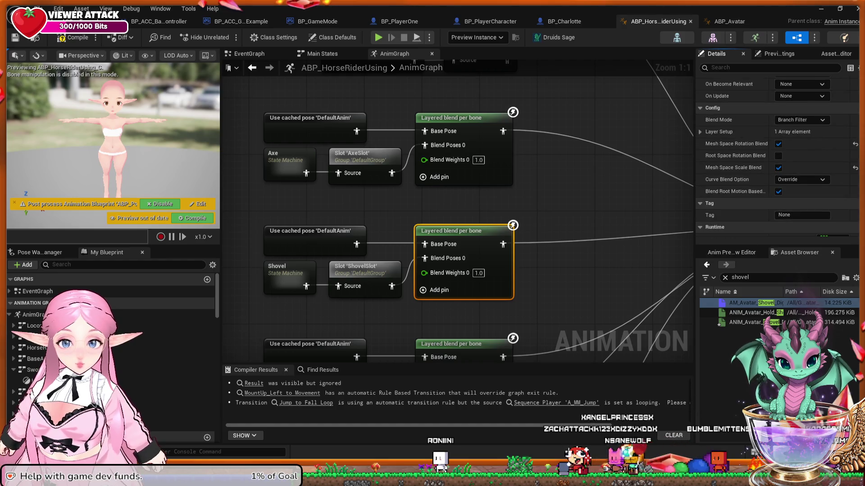
scroll(777, 150, "down", 2)
scroll(777, 154, "down", 4)
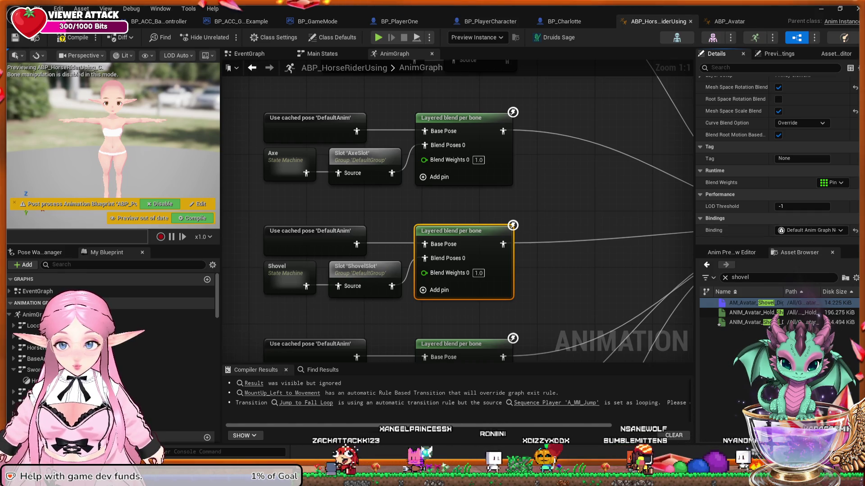
left_click(310, 239)
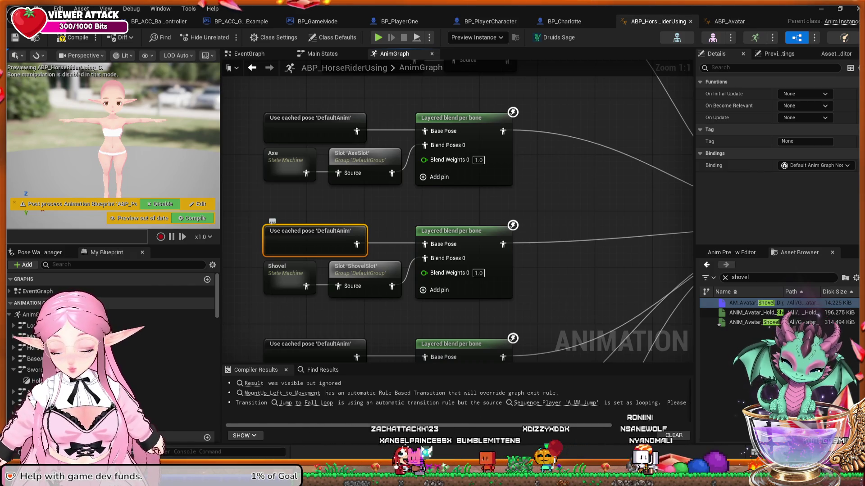
Follow the DefaultAnim cached pose to its source, open BaseAnimation, then close the editor with Ctrl+W.
double_click(315, 239)
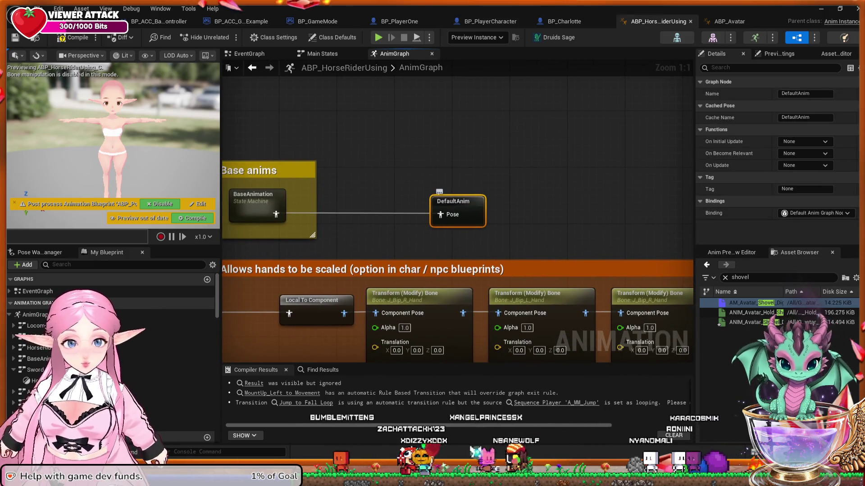
left_click(256, 198)
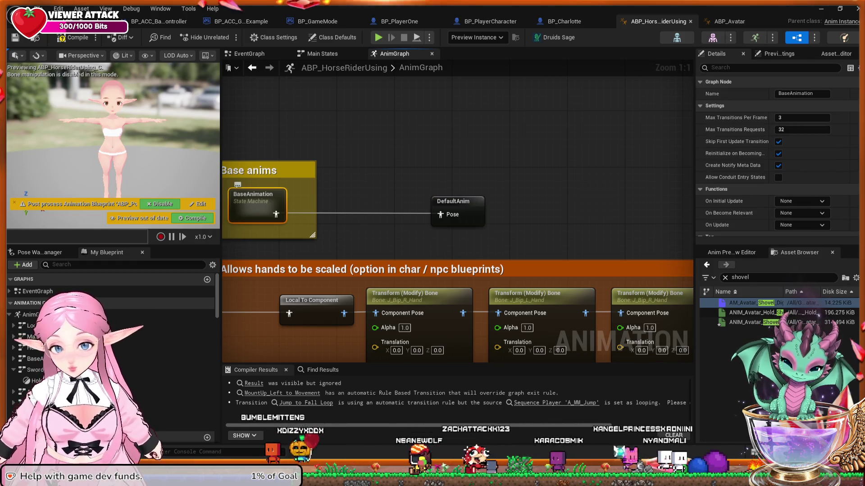
double_click(256, 199)
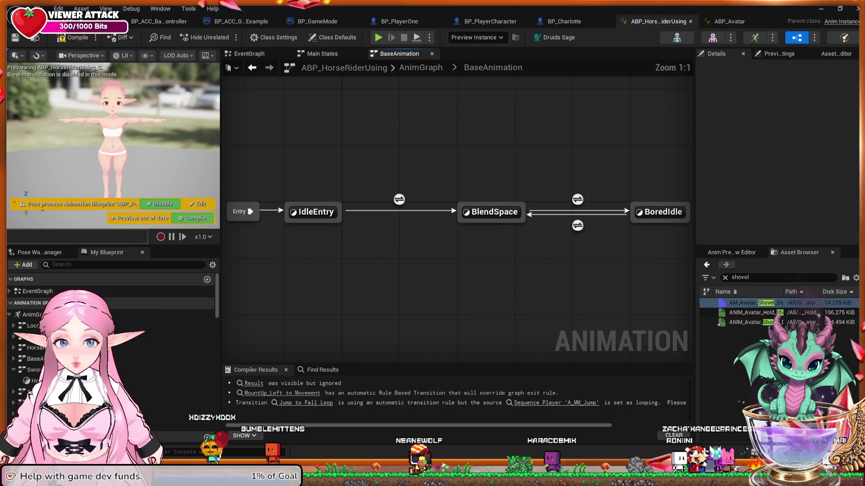
key("ctrl+w")
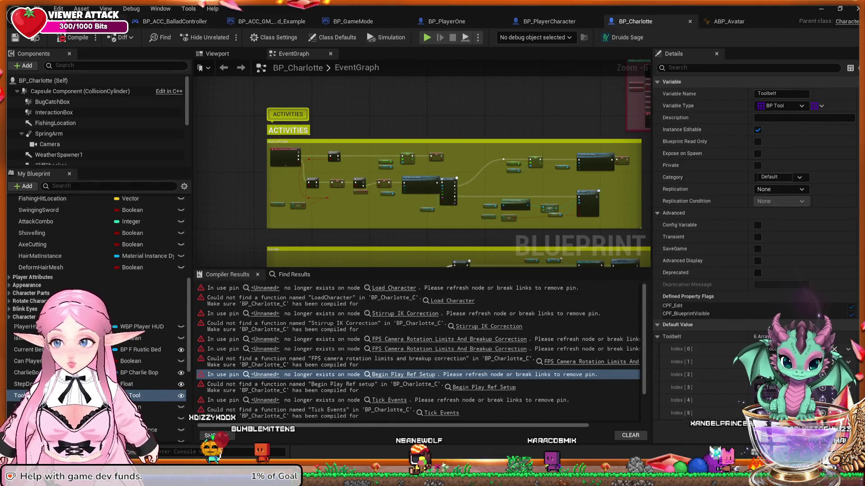
Return to the FableFarm level editor, scroll the Content Browser to ABP_HorseRiderUsing, and reopen it.
key("ctrl+Tab")
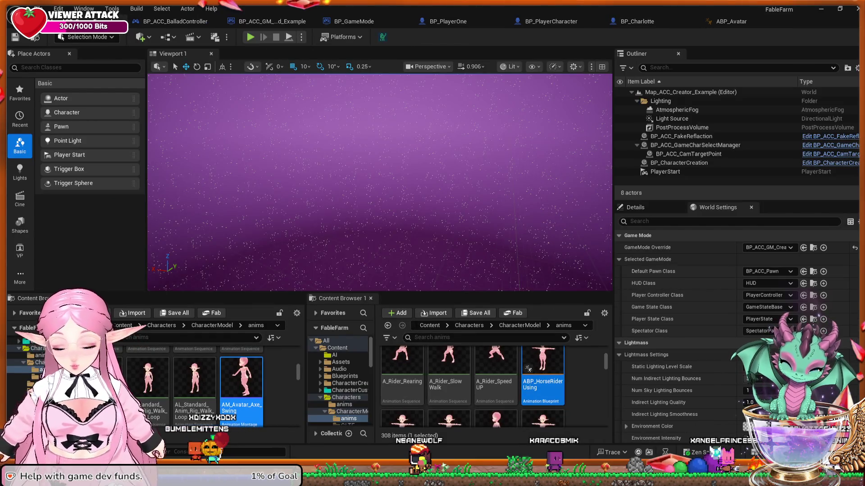
scroll(207, 387, "up", 1)
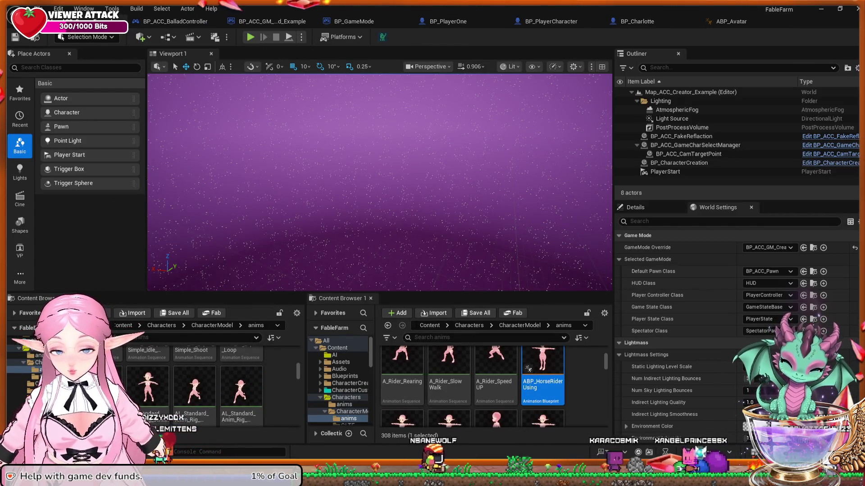
scroll(207, 383, "down", 1)
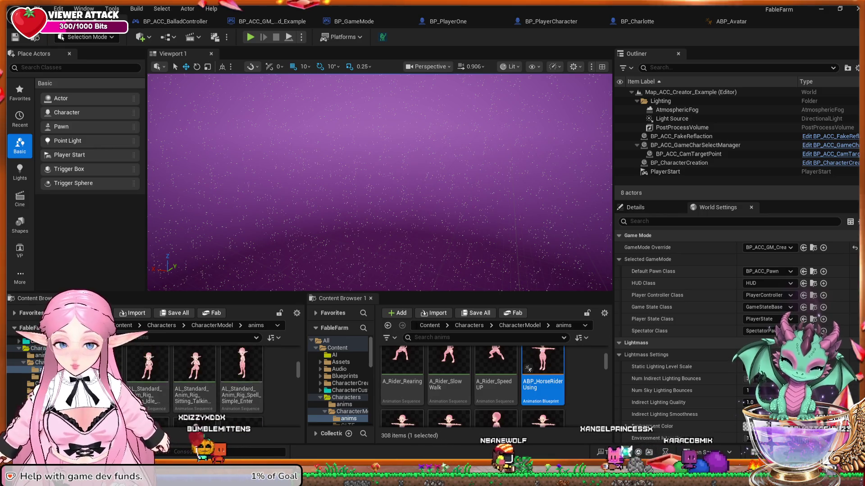
scroll(207, 383, "down", 1)
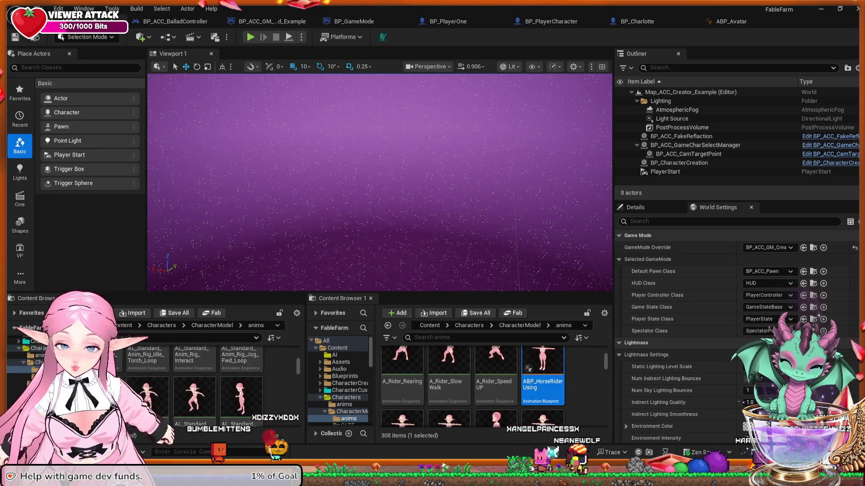
scroll(207, 383, "down", 2)
scroll(207, 383, "up", 1)
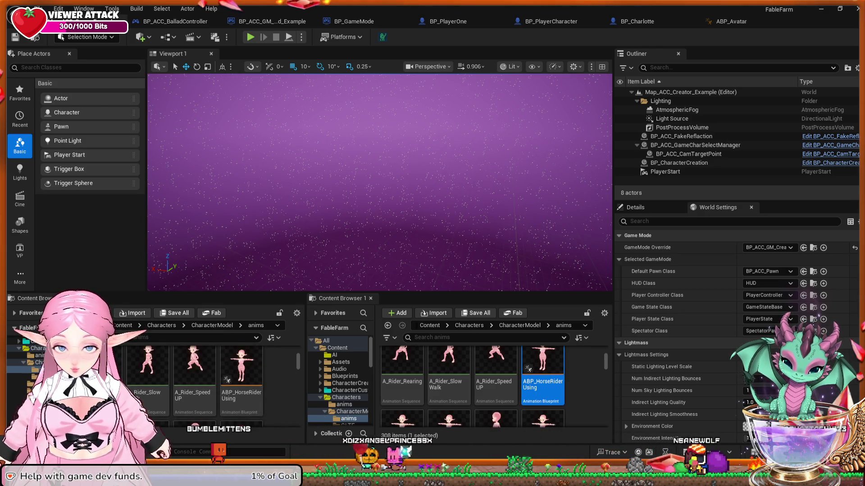
double_click(241, 374)
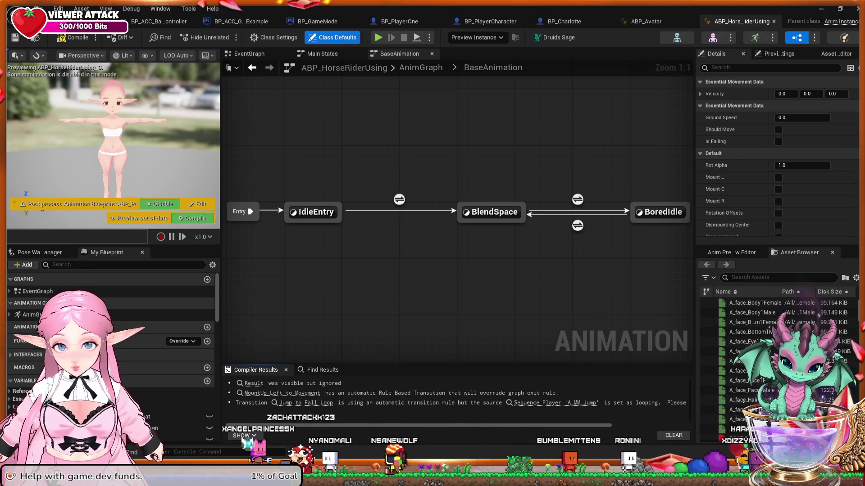
Compile ABP_HorseRiderUsing with F7 and open its Locomotion state machine under AnimGraph.
key("F7")
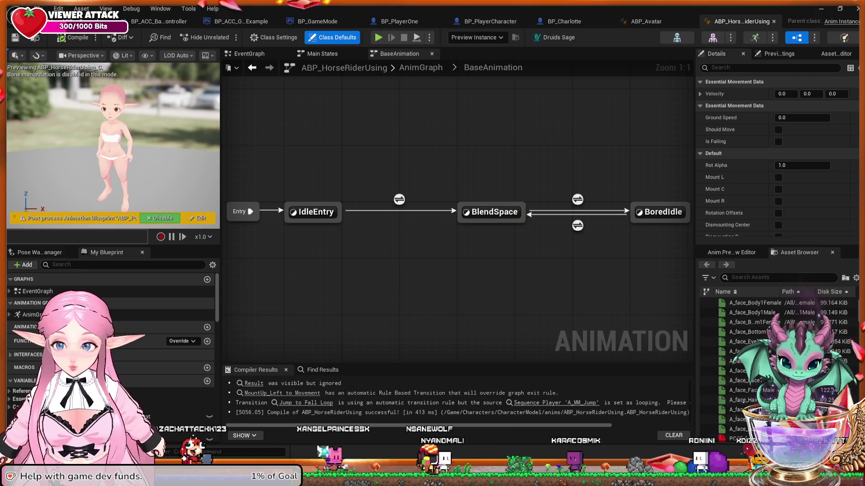
left_click(10, 314)
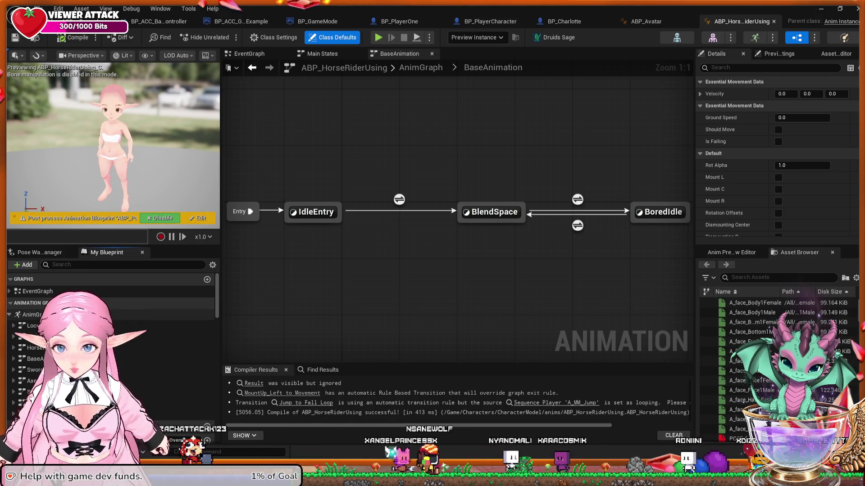
double_click(32, 325)
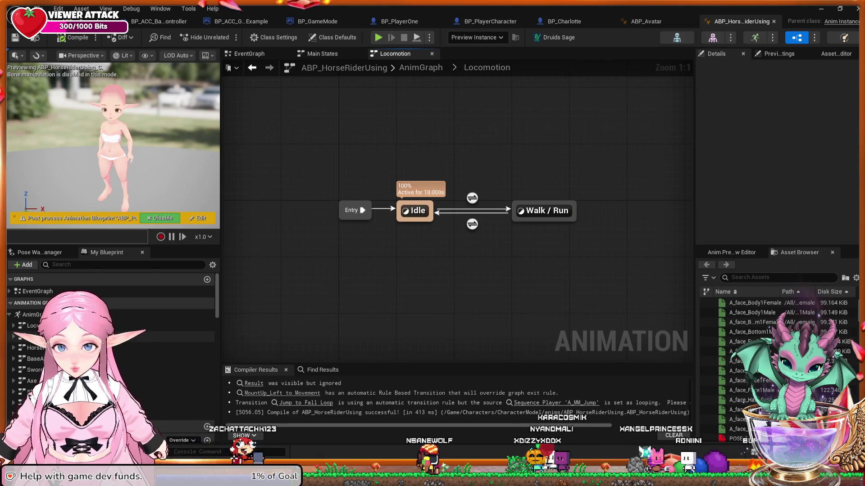
Return to the Main States machine and open the HorseRider state machine for review.
key("alt+Left")
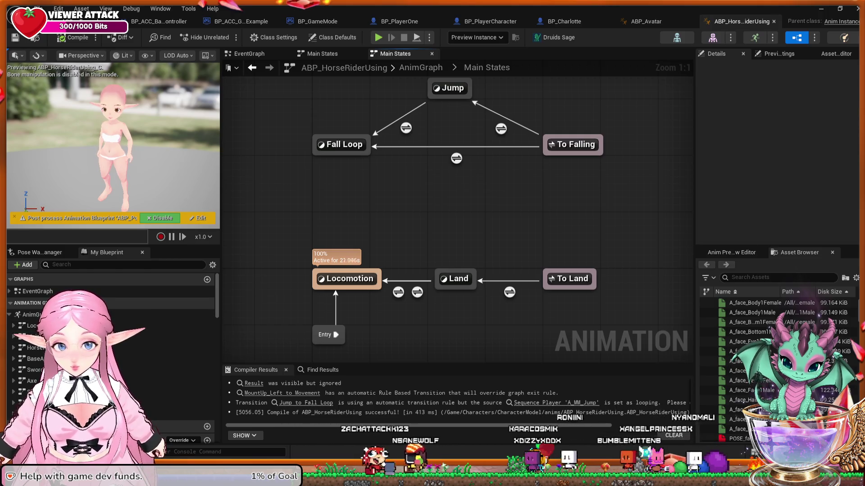
scroll(297, 307, "down", 1)
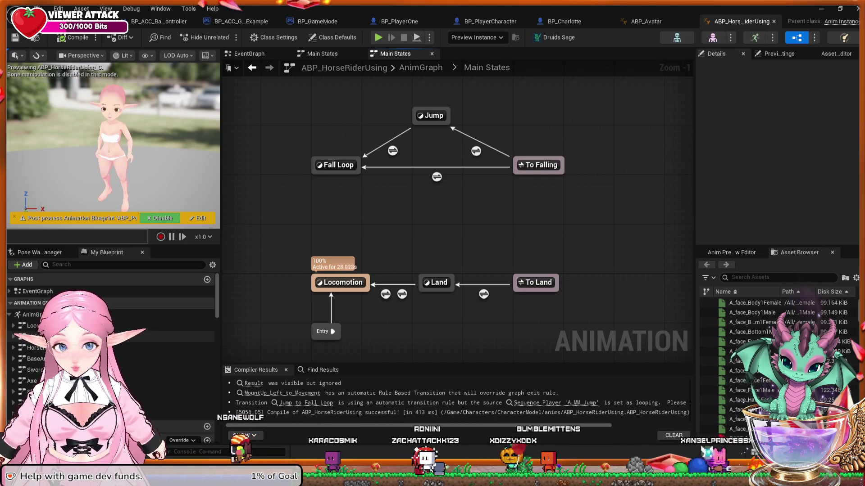
double_click(36, 348)
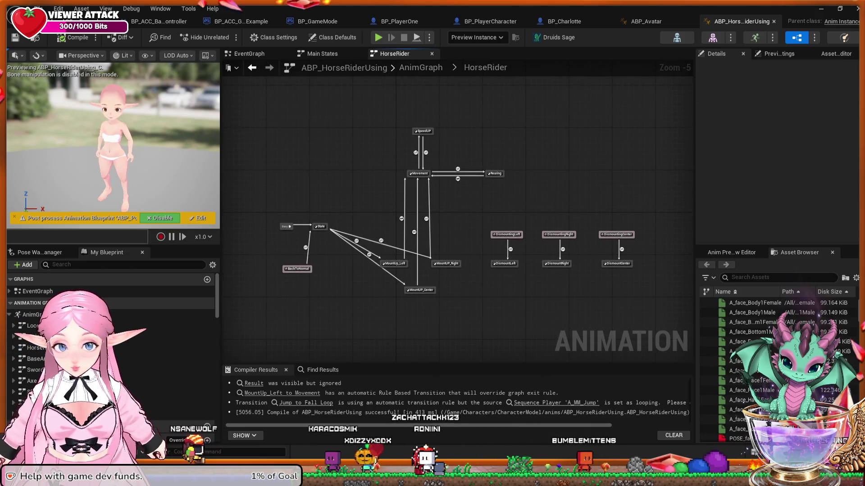
mouse_move(381, 299)
left_mouse_down()
mouse_move(362, 299)
mouse_move(385, 299)
left_mouse_up()
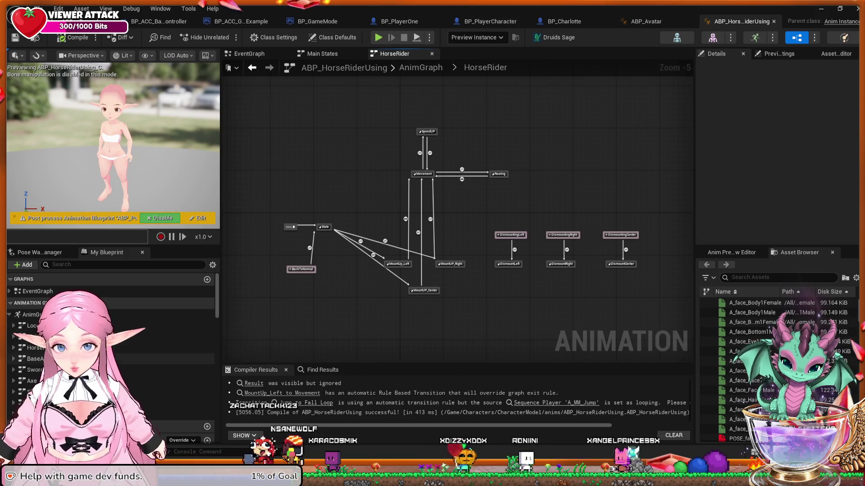
Open the Sword state machine and drill into its Hold_Sword state graph.
double_click(35, 369)
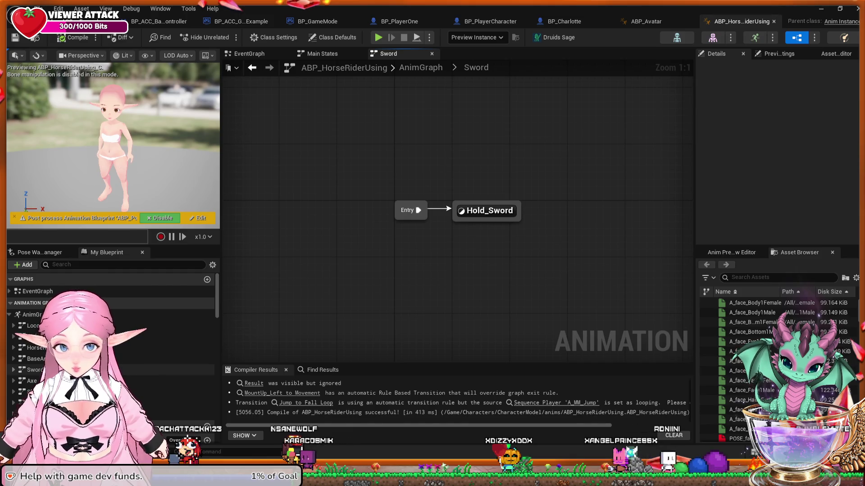
key("Right")
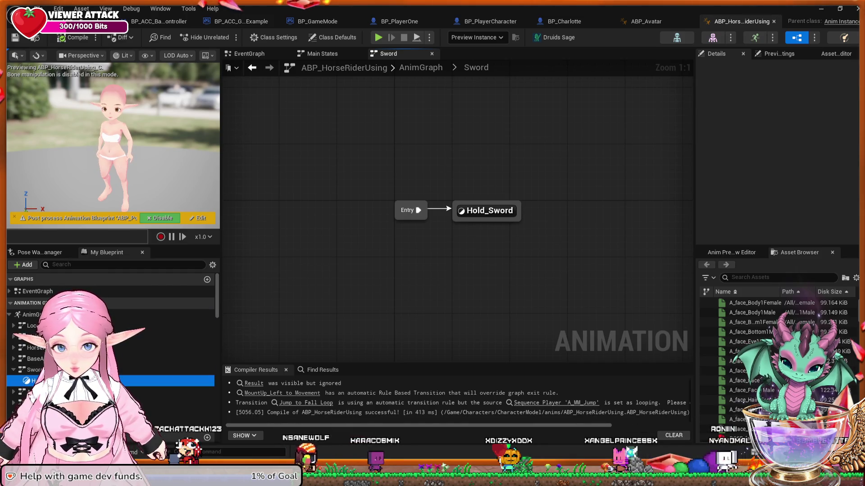
double_click(33, 381)
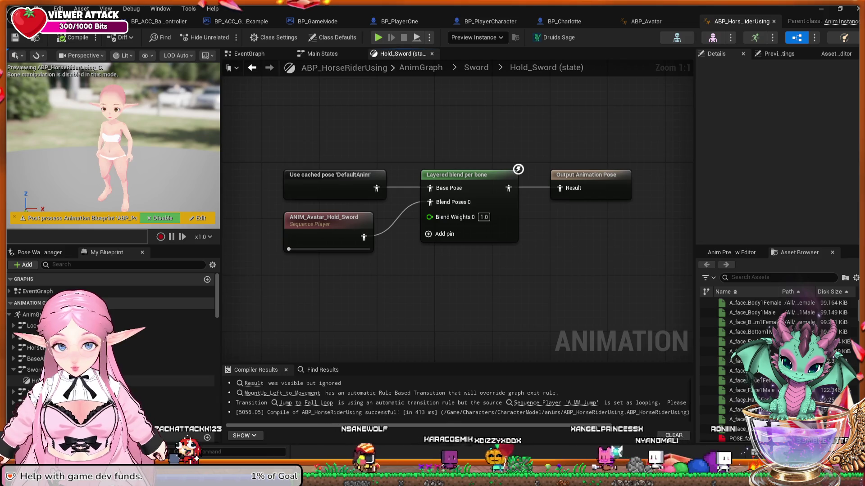